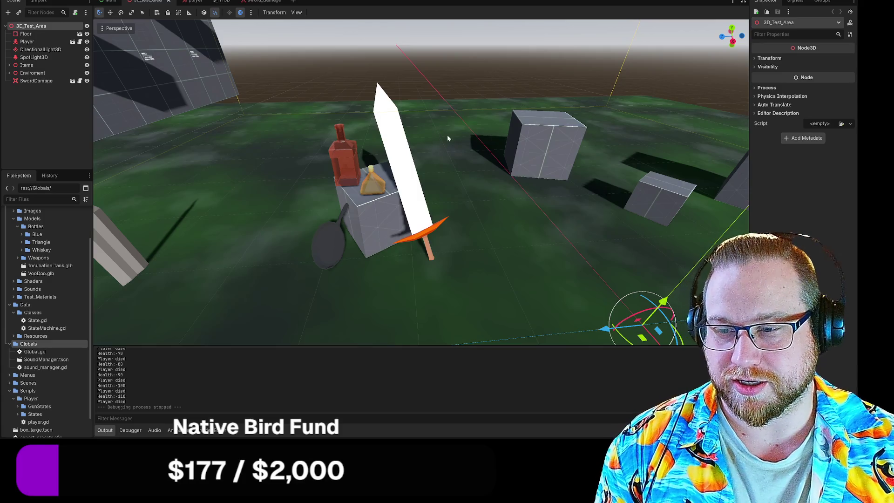
# Step: Fly the viewport in close around the orange and red bottles on the crate
pyautogui.press('a')
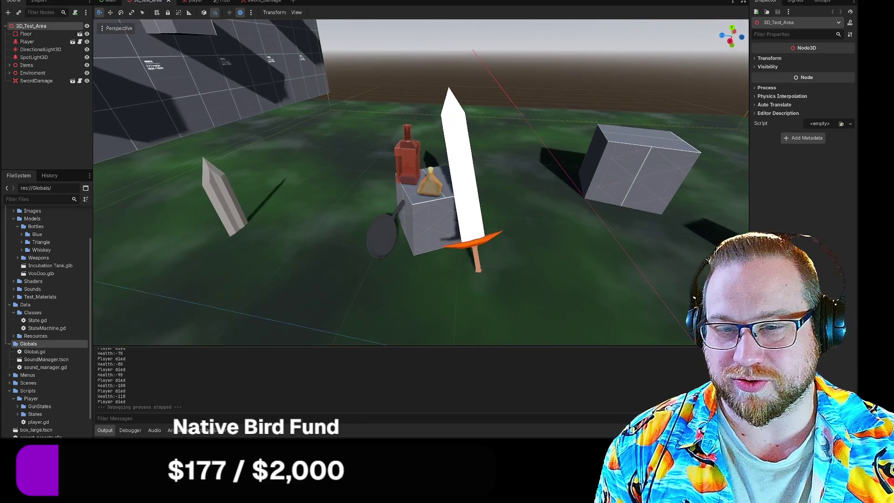
pyautogui.press('w')
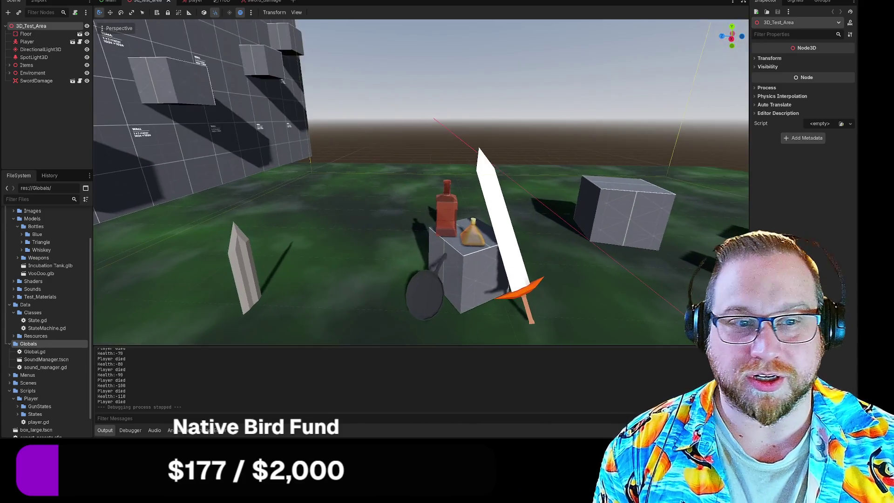
pyautogui.press('w')
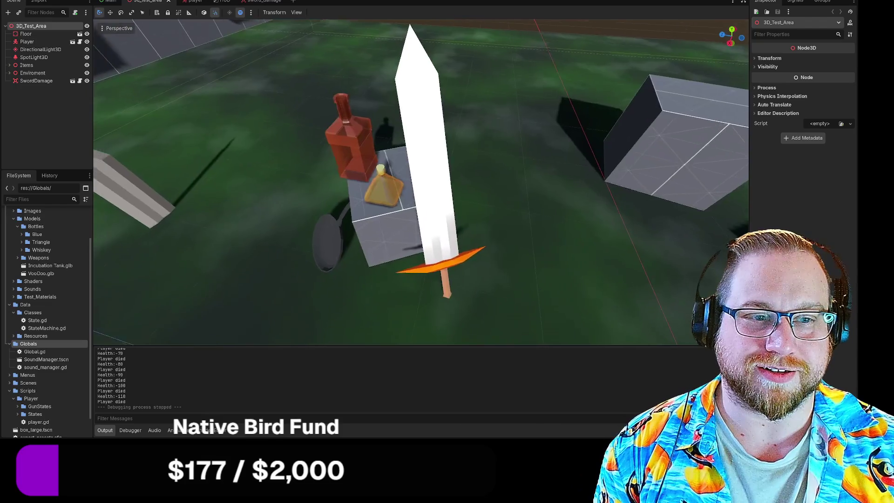
pyautogui.press('w')
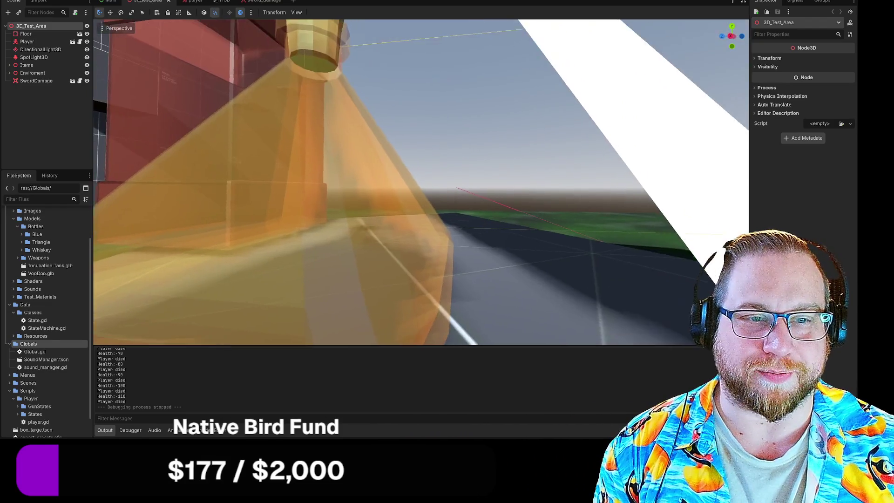
pyautogui.press('w')
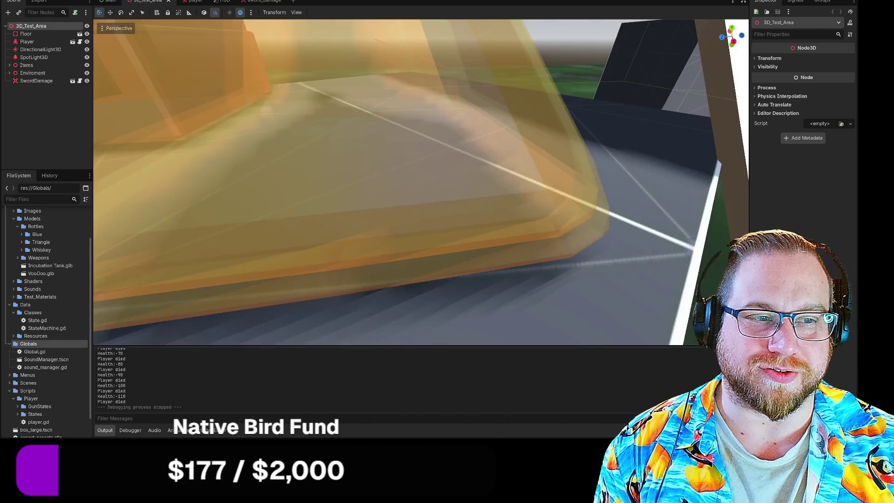
pyautogui.press('w')
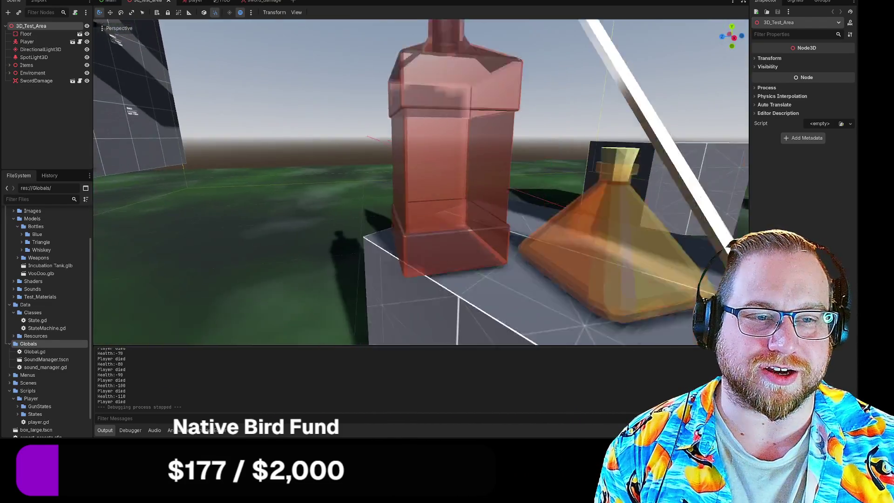
pyautogui.press('w')
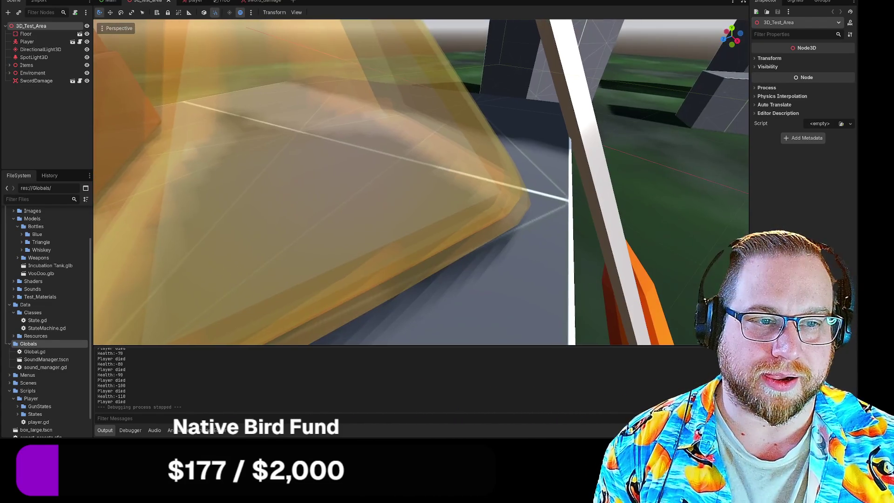
pyautogui.press('w')
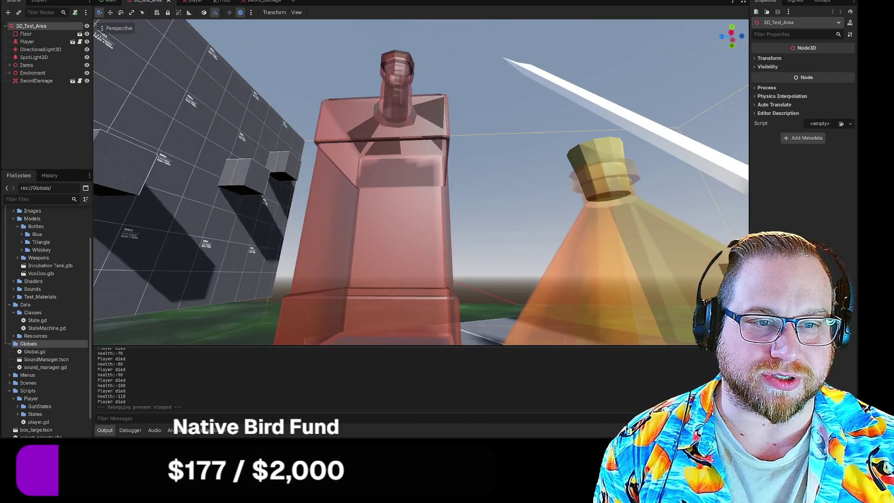
# Step: Pull back to a scene overview showing the horizon, and open the viewport's Perspective menu
pyautogui.press('s')
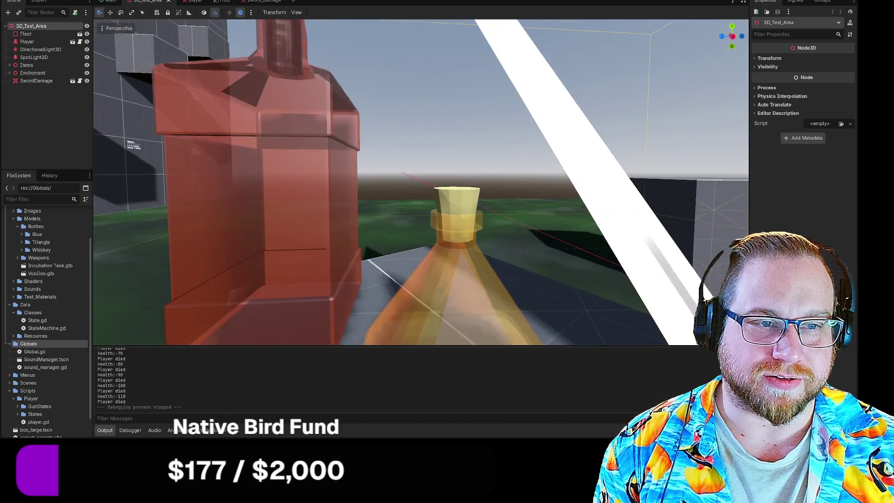
pyautogui.press('s')
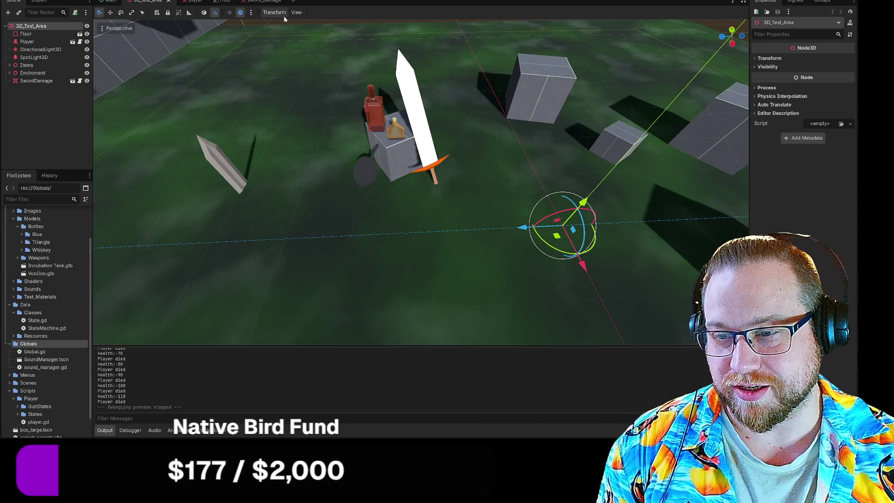
pyautogui.moveTo(306, 76); pyautogui.dragTo(306, 49)
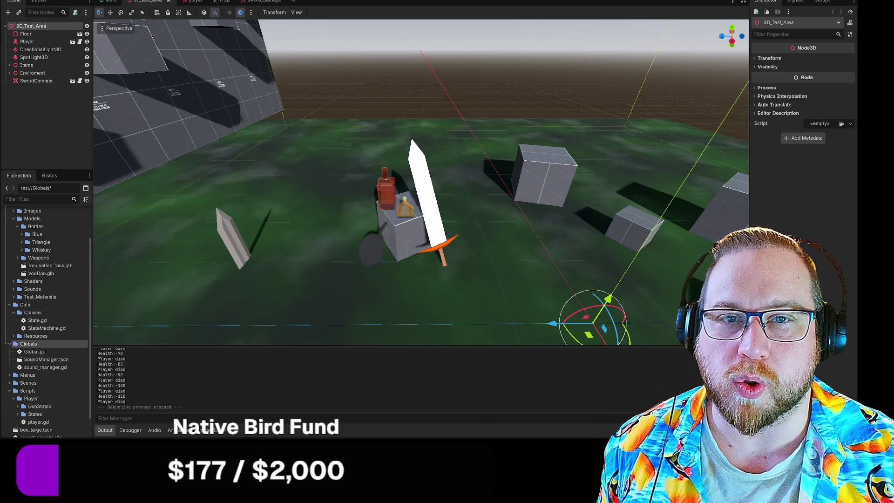
pyautogui.click(103, 29)
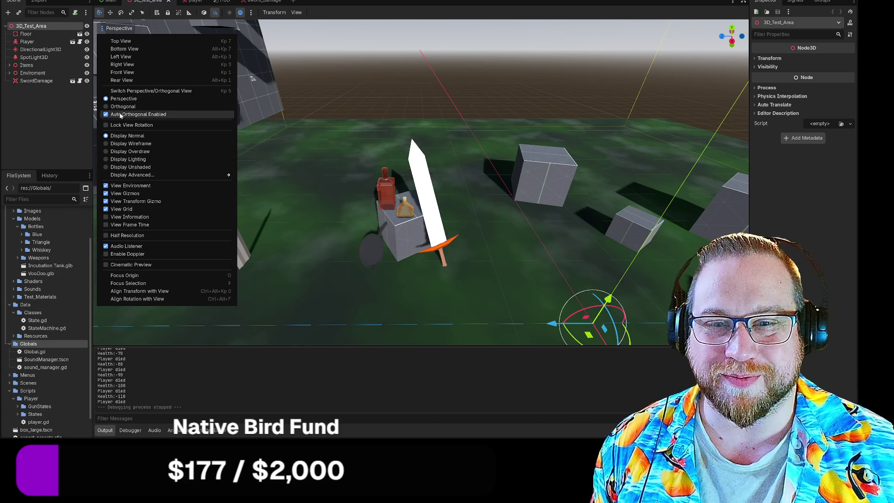
# Step: Briefly show the frame-time stats, then set the viewport to Display Wireframe
pyautogui.click(128, 224)
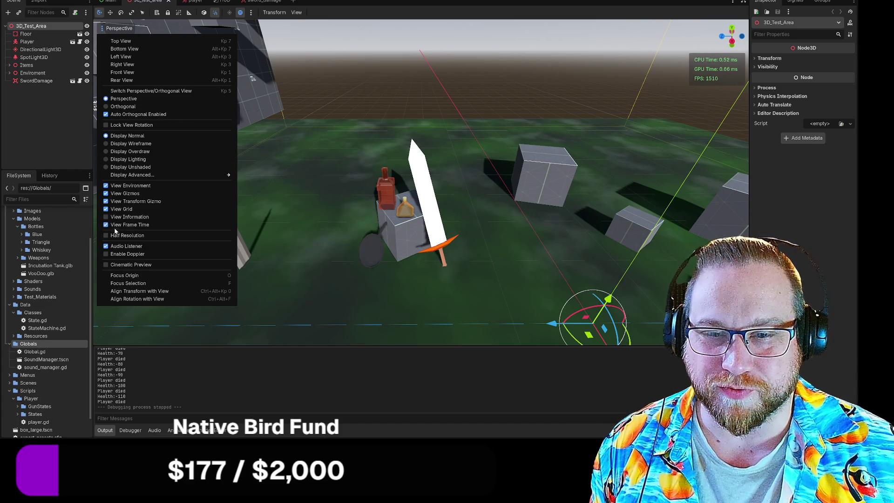
pyautogui.click(128, 225)
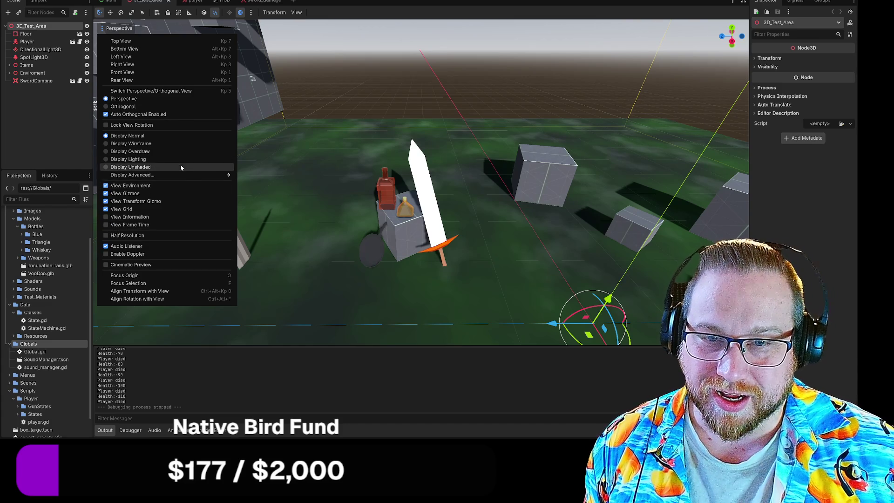
pyautogui.click(108, 144)
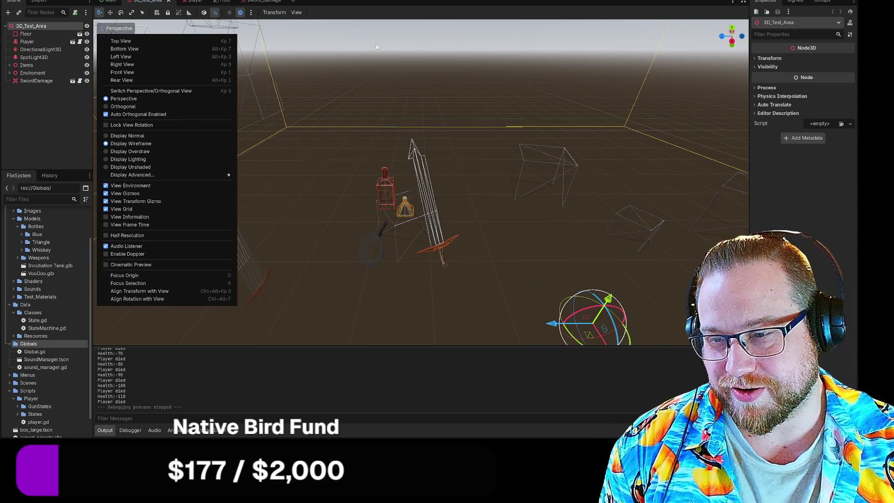
pyautogui.click(376, 43)
pyautogui.press('w')
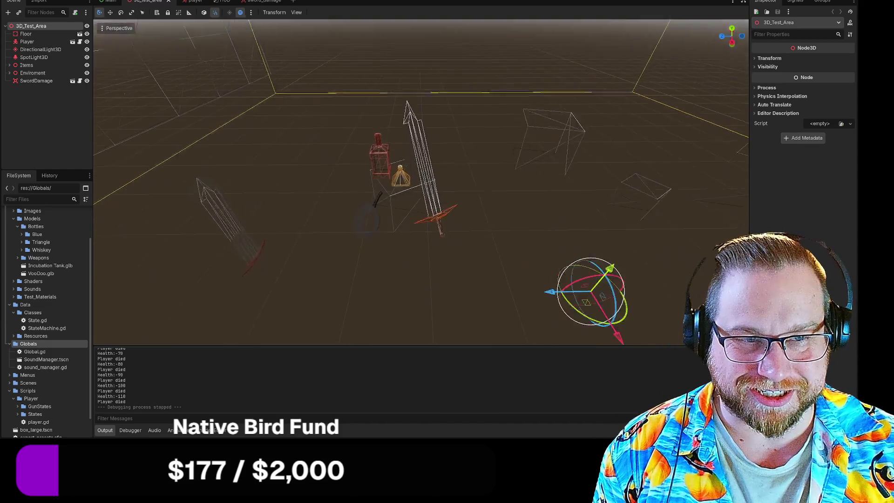
pyautogui.press('s')
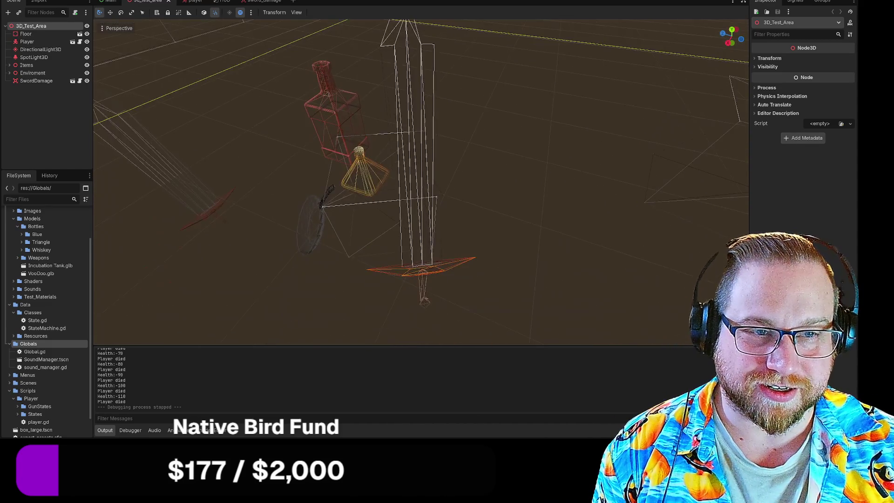
pyautogui.press('s')
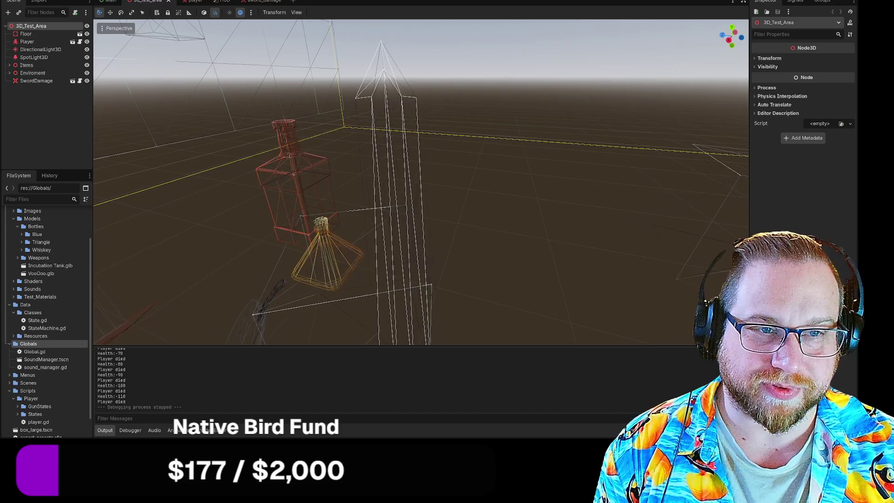
pyautogui.press('w')
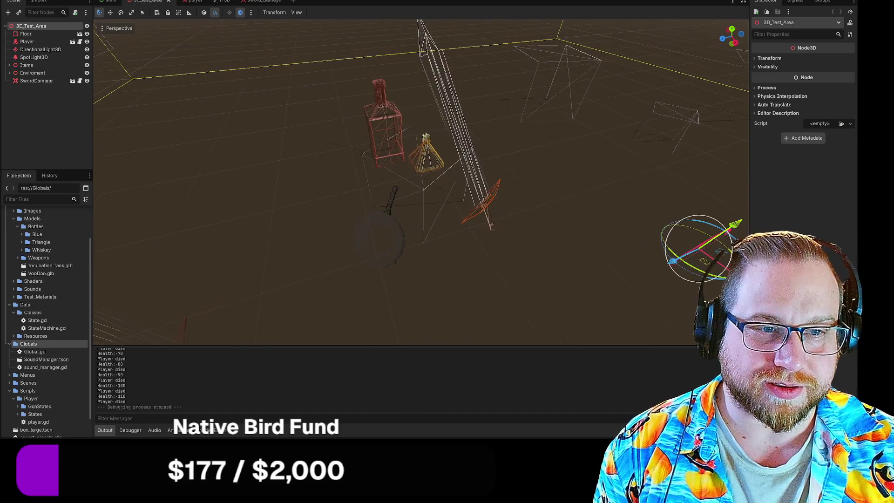
pyautogui.press('w')
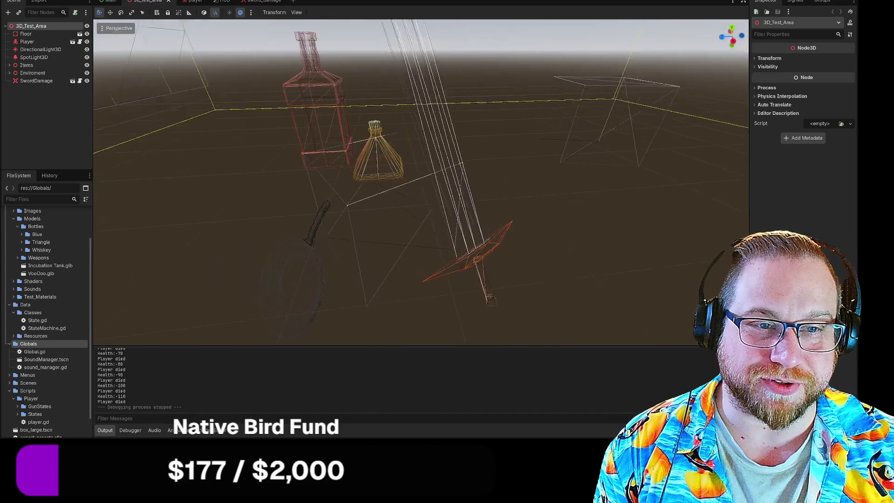
pyautogui.press('s')
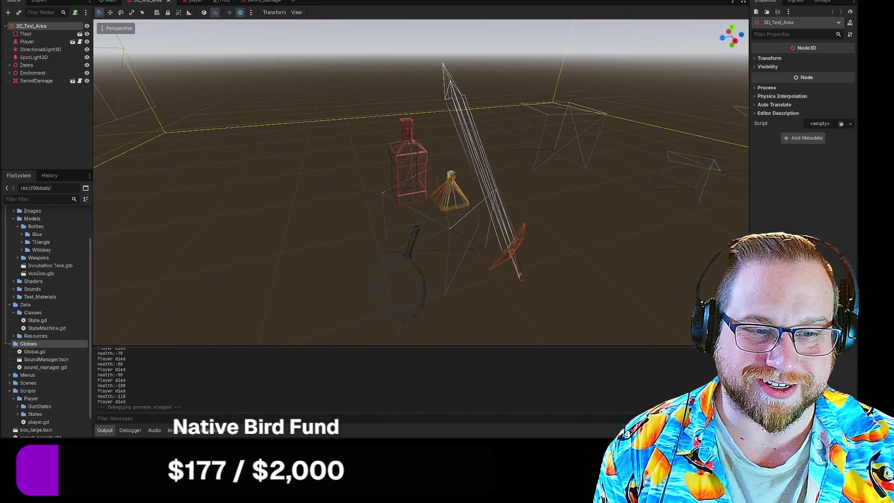
pyautogui.press('w')
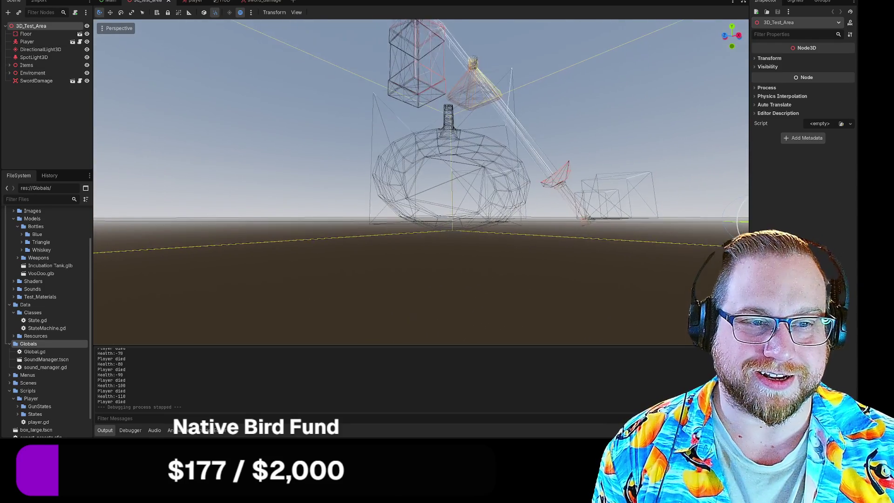
pyautogui.press('w')
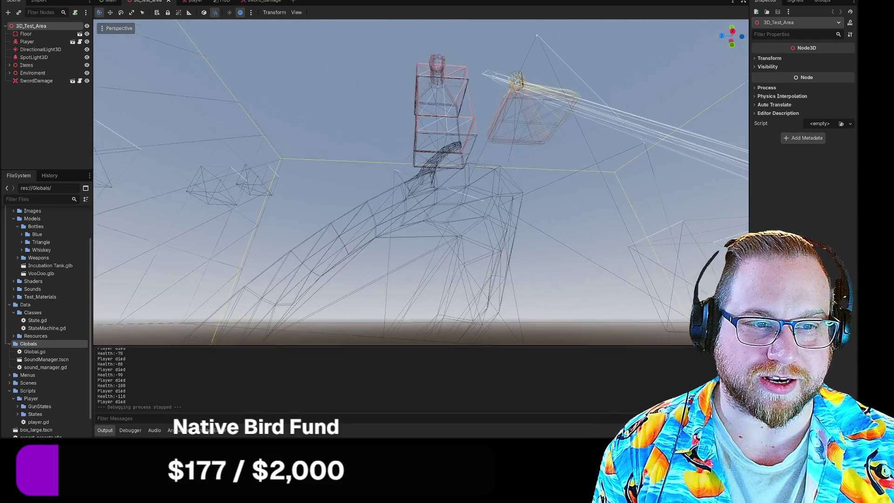
pyautogui.press('e')
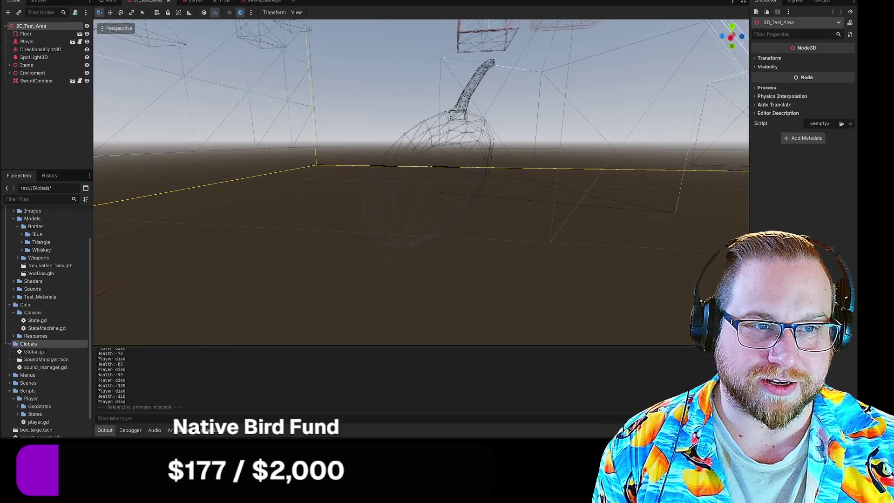
pyautogui.press('a')
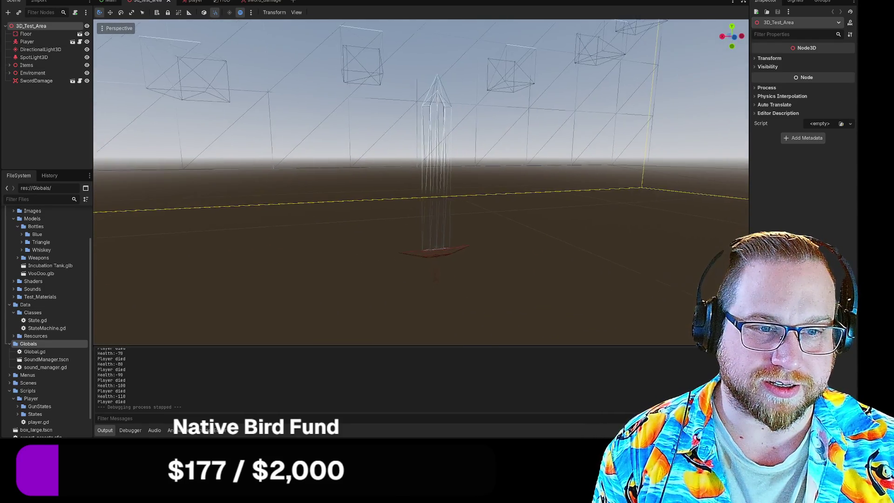
pyautogui.press('s')
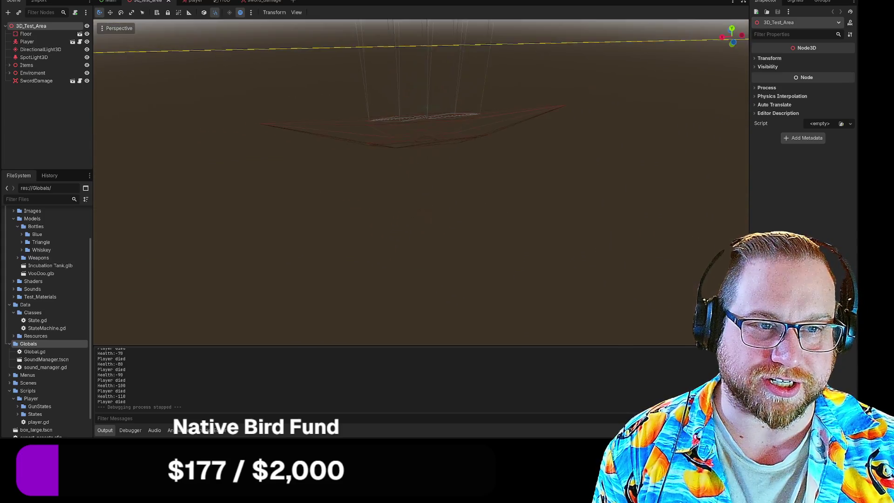
pyautogui.press('w')
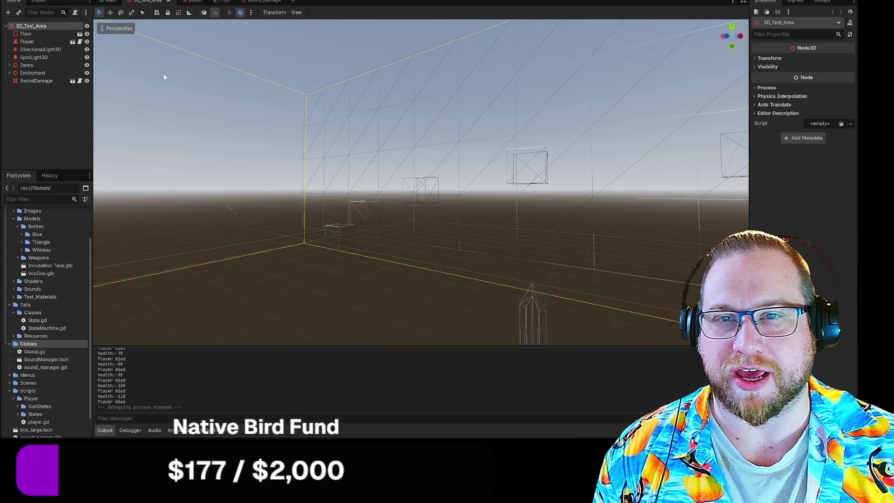
pyautogui.click(121, 29)
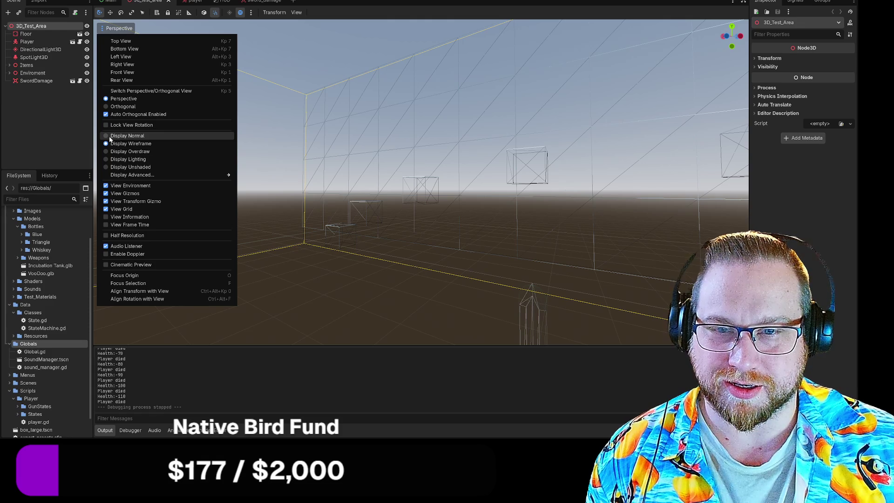
# Step: Try the Lighting and Unshaded display modes, orbiting down to a low angle near the sword
pyautogui.click(117, 159)
pyautogui.click(418, 209)
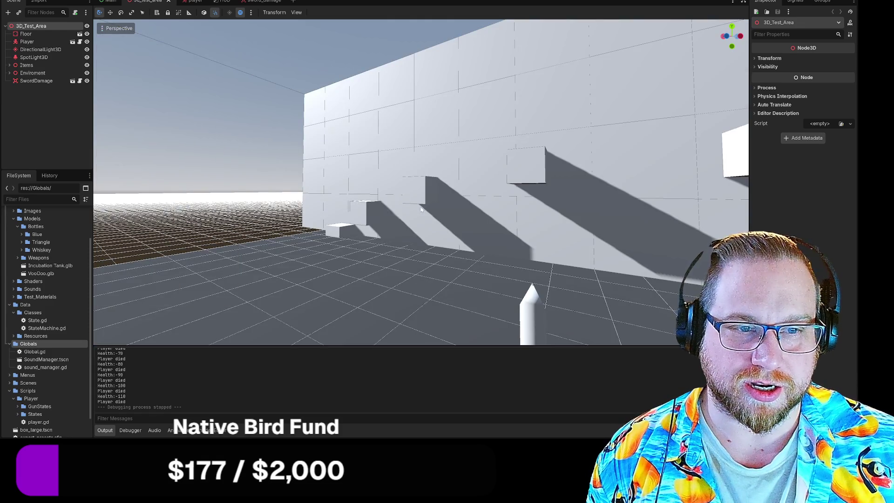
pyautogui.moveTo(301, 132)
pyautogui.mouseDown()
pyautogui.moveTo(373, 224)
pyautogui.moveTo(416, 321)
pyautogui.mouseUp()
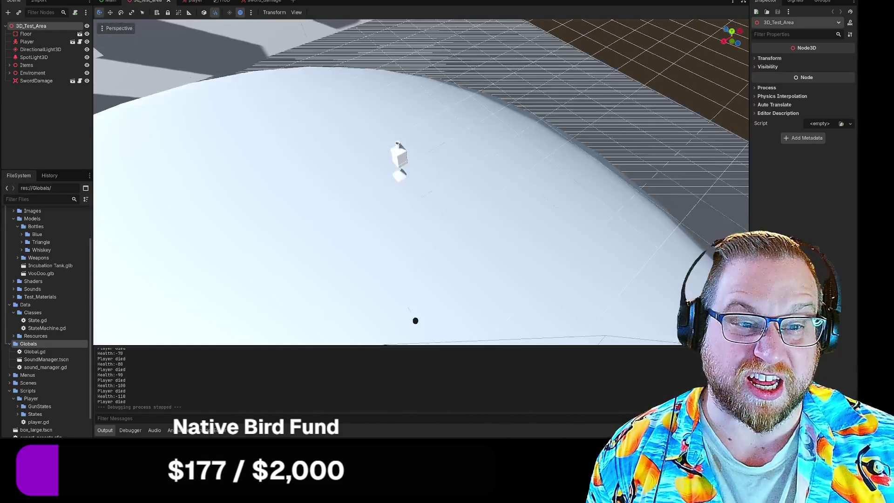
pyautogui.click(116, 28)
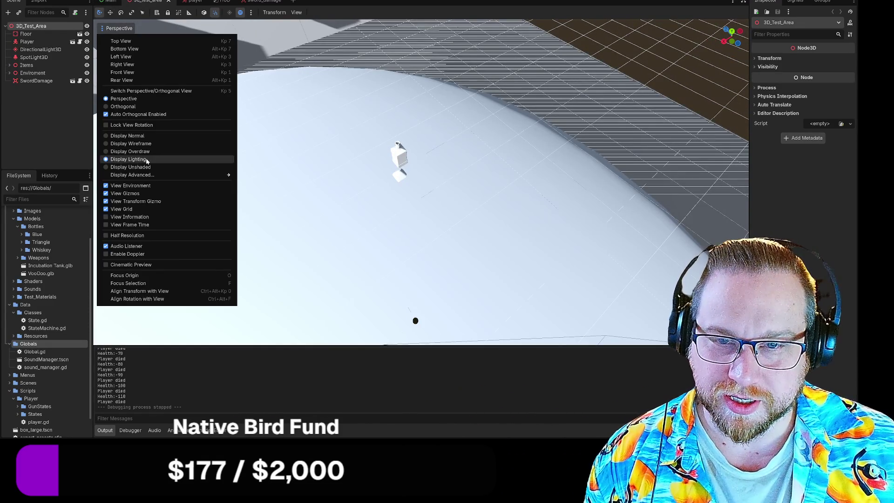
pyautogui.click(143, 167)
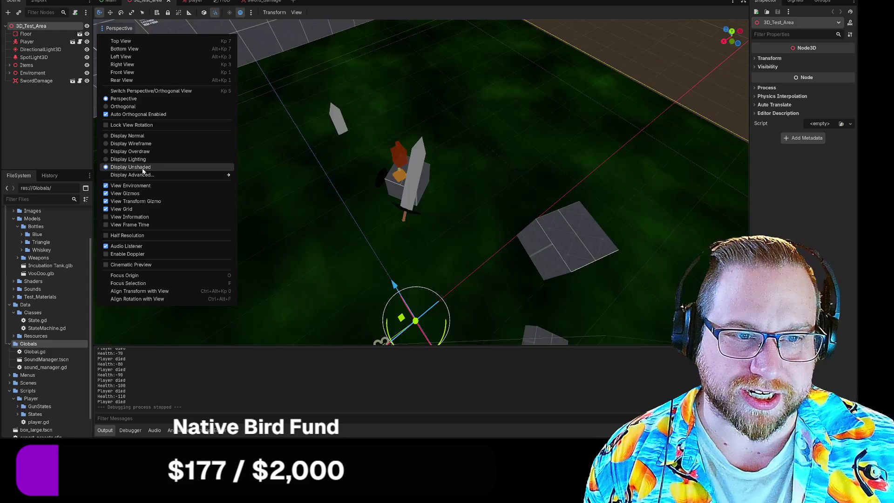
pyautogui.moveTo(375, 179)
pyautogui.mouseDown()
pyautogui.moveTo(386, 186)
pyautogui.moveTo(400, 177)
pyautogui.moveTo(410, 195)
pyautogui.moveTo(428, 181)
pyautogui.moveTo(419, 196)
pyautogui.moveTo(405, 182)
pyautogui.moveTo(419, 182)
pyautogui.moveTo(410, 191)
pyautogui.moveTo(414, 184)
pyautogui.moveTo(327, 176)
pyautogui.mouseUp()
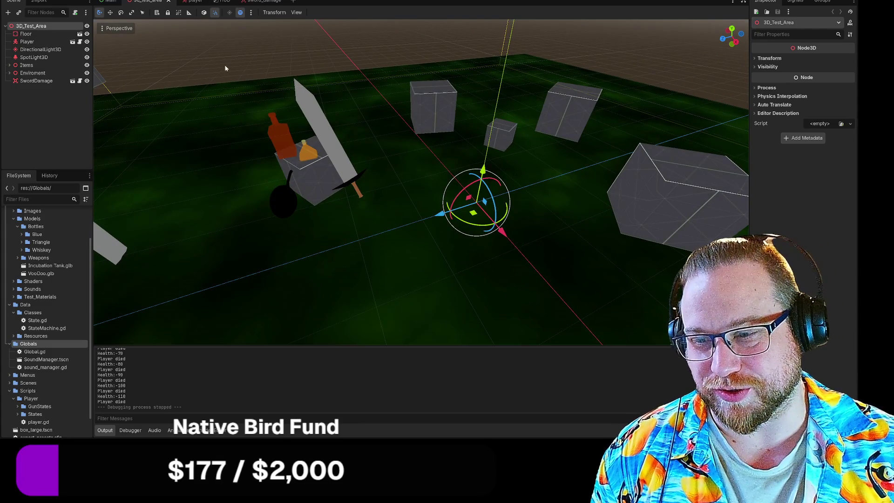
# Step: Set the viewport to Display Normal, with shading and shadows
pyautogui.click(119, 29)
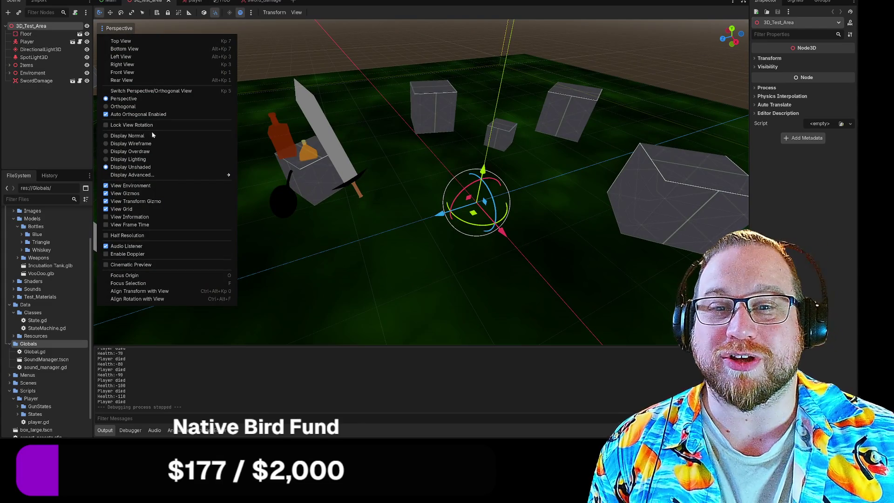
pyautogui.click(149, 135)
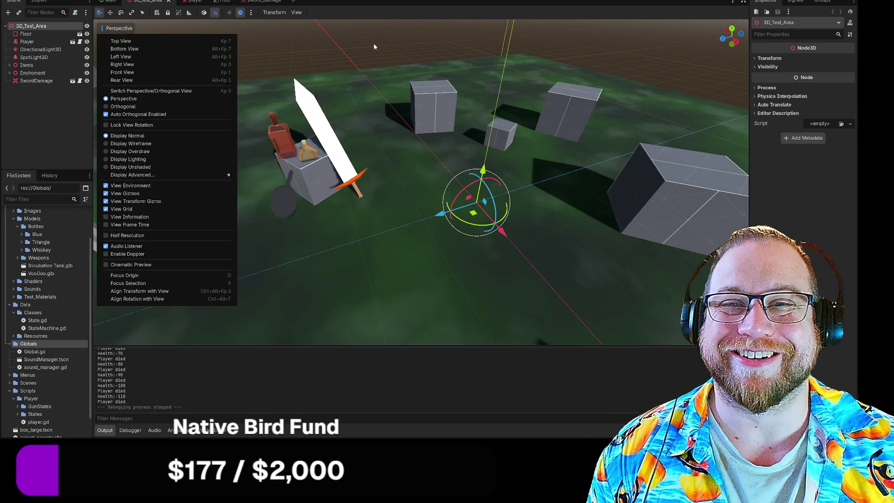
pyautogui.click(386, 31)
pyautogui.moveTo(404, 131)
pyautogui.mouseDown()
pyautogui.moveTo(363, 135)
pyautogui.moveTo(417, 137)
pyautogui.mouseUp()
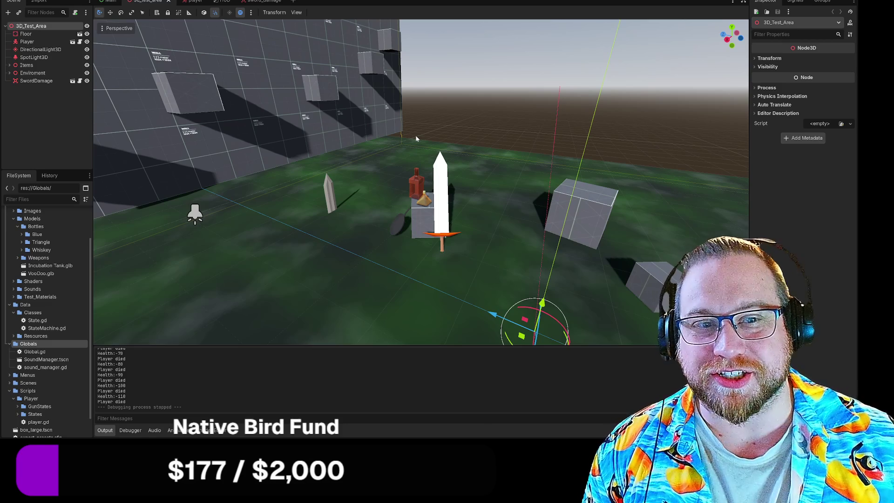
pyautogui.moveTo(443, 143)
pyautogui.mouseDown()
pyautogui.moveTo(747, 198)
pyautogui.moveTo(699, 177)
pyautogui.moveTo(558, 219)
pyautogui.moveTo(419, 167)
pyautogui.moveTo(479, 132)
pyautogui.mouseUp()
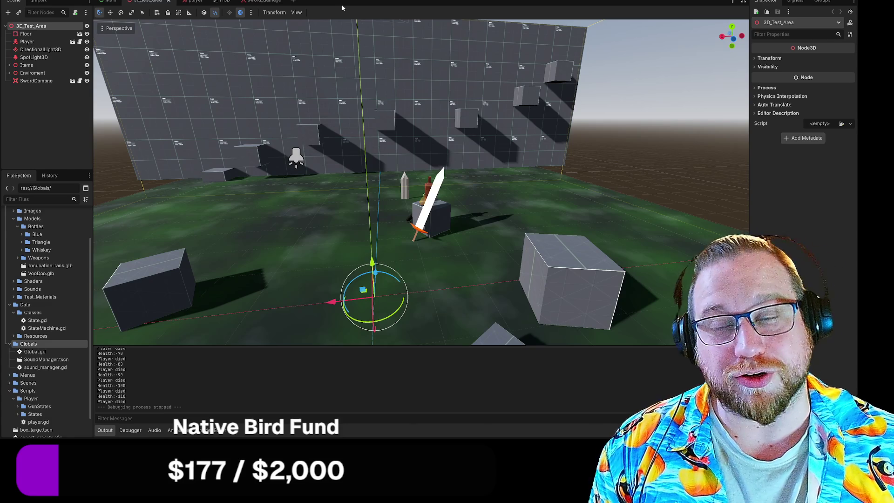
pyautogui.moveTo(373, 87)
pyautogui.mouseDown()
pyautogui.moveTo(328, 137)
pyautogui.moveTo(352, 123)
pyautogui.mouseUp()
pyautogui.click(387, 98)
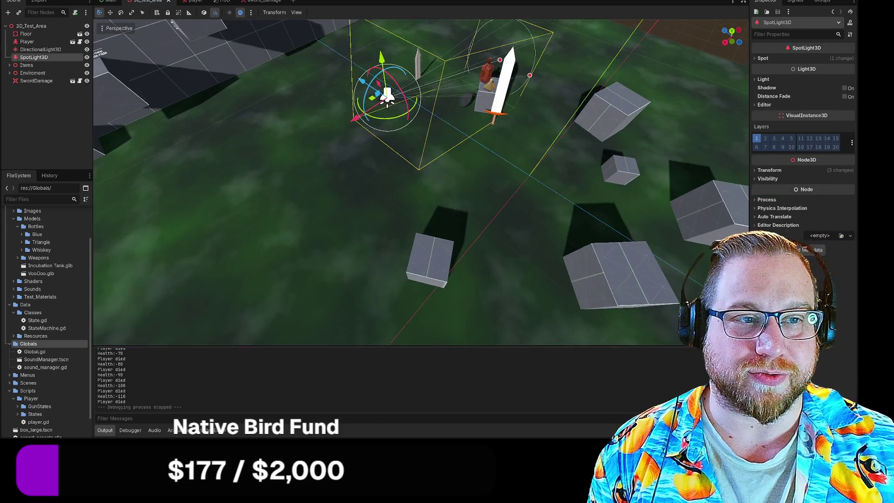
# Step: Delete the SpotLight3D node and open the SwordDamage node's sword_damage.gd script
pyautogui.moveTo(386, 98); pyautogui.dragTo(399, 111)
pyautogui.press('Delete')
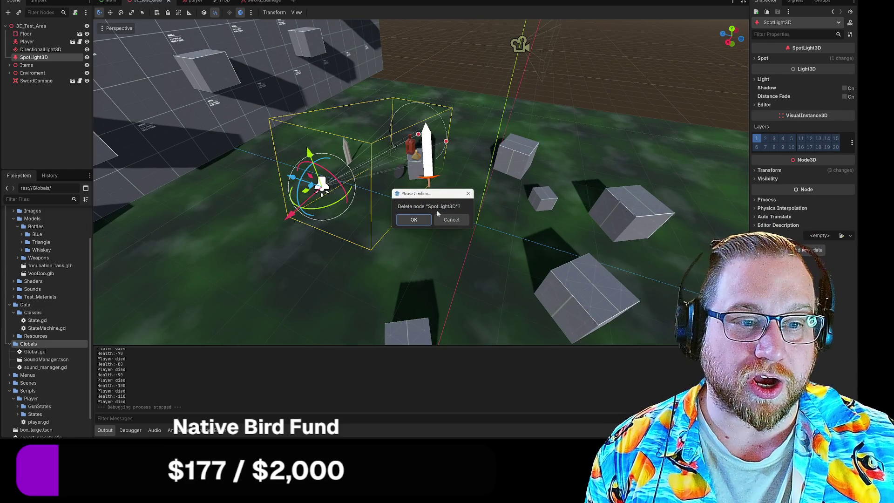
pyautogui.click(419, 221)
pyautogui.moveTo(435, 203)
pyautogui.mouseDown()
pyautogui.moveTo(414, 168)
pyautogui.moveTo(414, 219)
pyautogui.moveTo(414, 184)
pyautogui.moveTo(436, 183)
pyautogui.mouseUp()
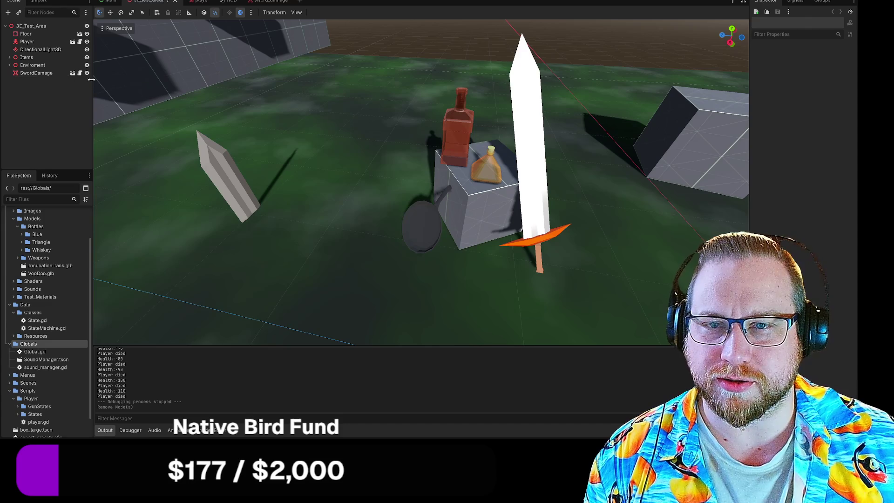
pyautogui.click(80, 73)
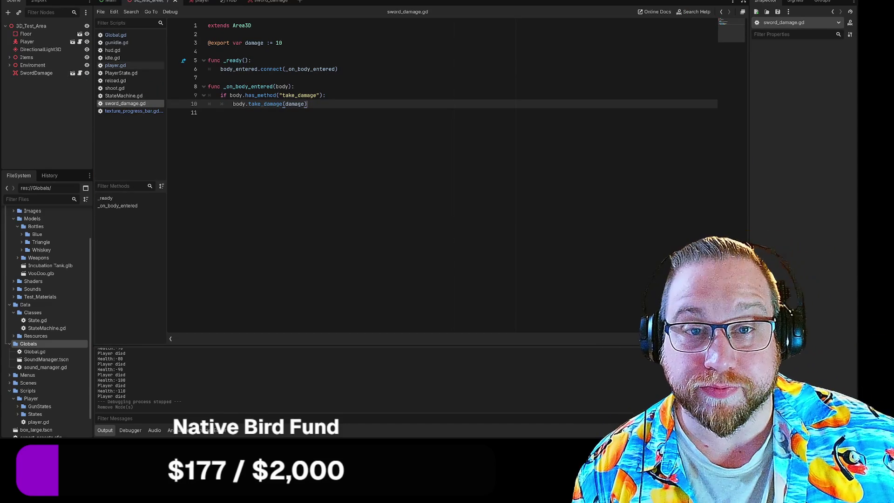
# Step: Save the 3D_Test_Area scene and switch to Global.gd in the script editor
pyautogui.rightClick(141, 3)
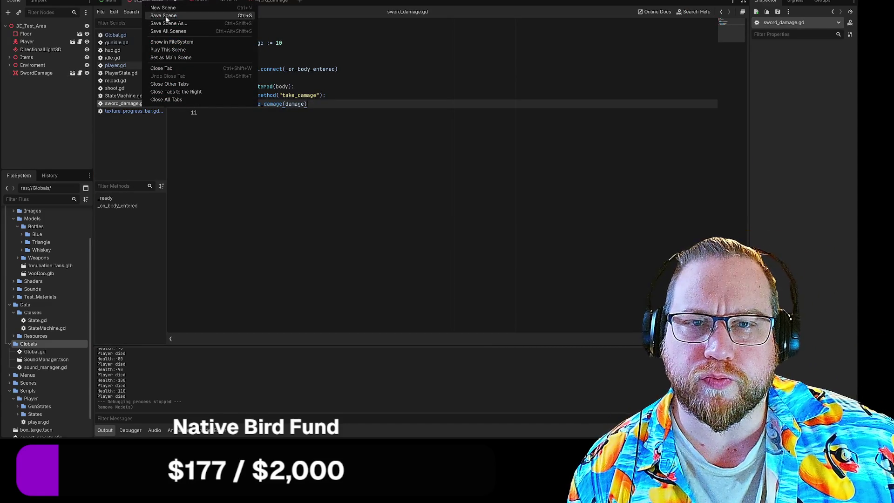
pyautogui.click(156, 14)
pyautogui.click(115, 35)
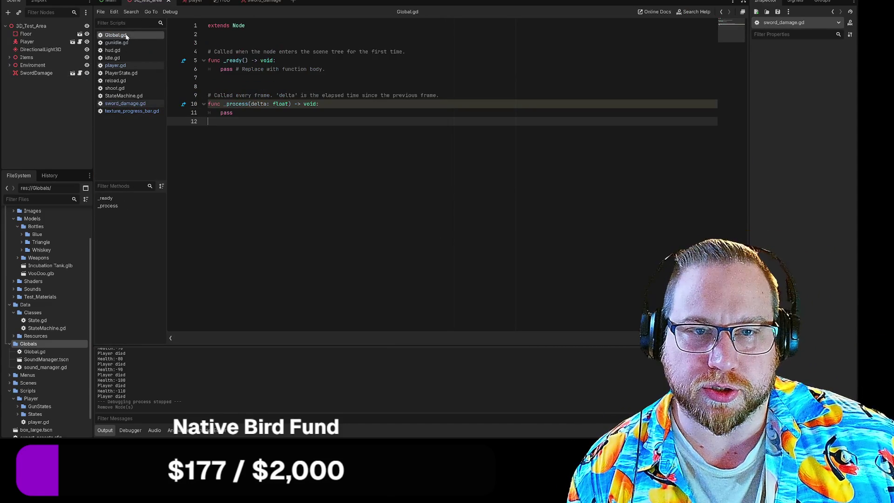
# Step: Delete Global.gd's template functions, leaving extends Node, and start a 'var' line 3
pyautogui.moveTo(210, 121); pyautogui.dragTo(185, 49)
pyautogui.press('BackSpace')
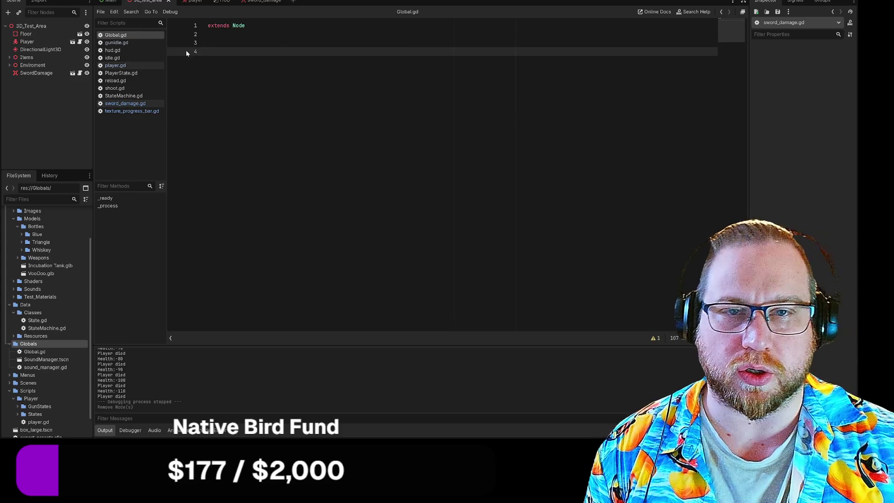
pyautogui.press('BackSpace')
pyautogui.press('BackSpace')
pyautogui.press('Return')
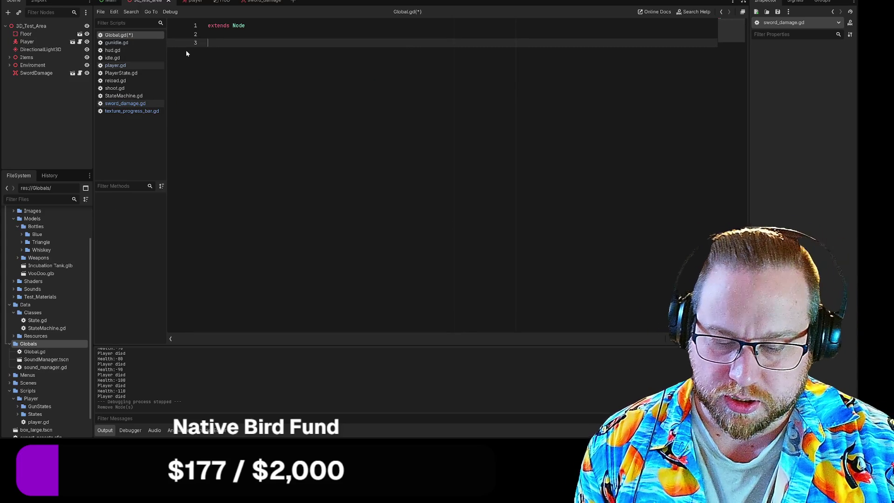
pyautogui.write('vsa')
pyautogui.press('BackSpace')
pyautogui.press('BackSpace')
pyautogui.write('ar')
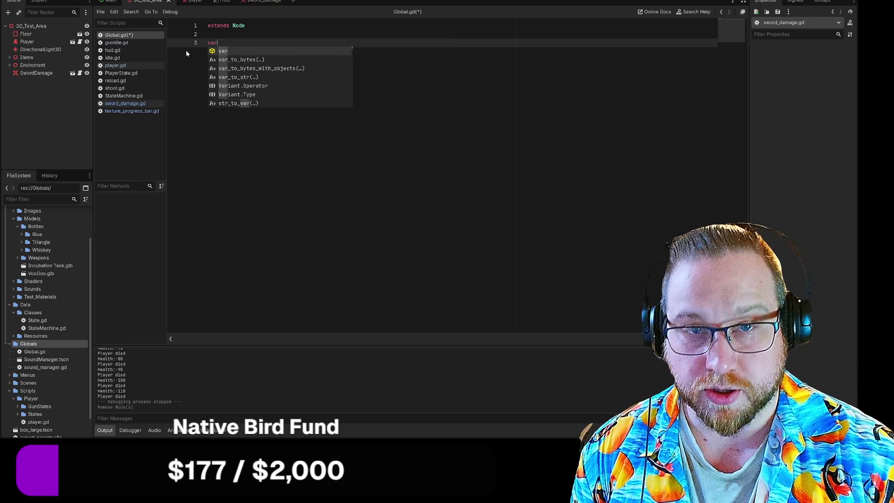
pyautogui.click(58, 3)
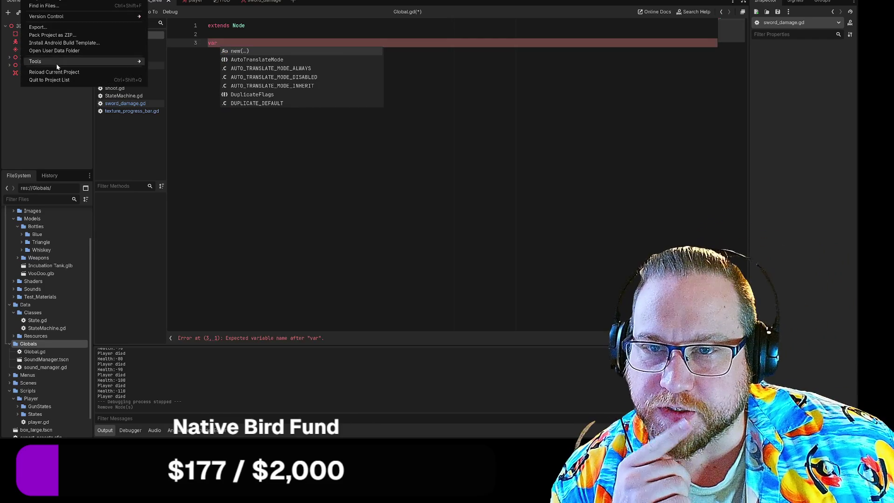
# Step: In Project Settings' Autoload list, add res://Globals/Global.gd as a new autoload named Global
pyautogui.click(52, 2)
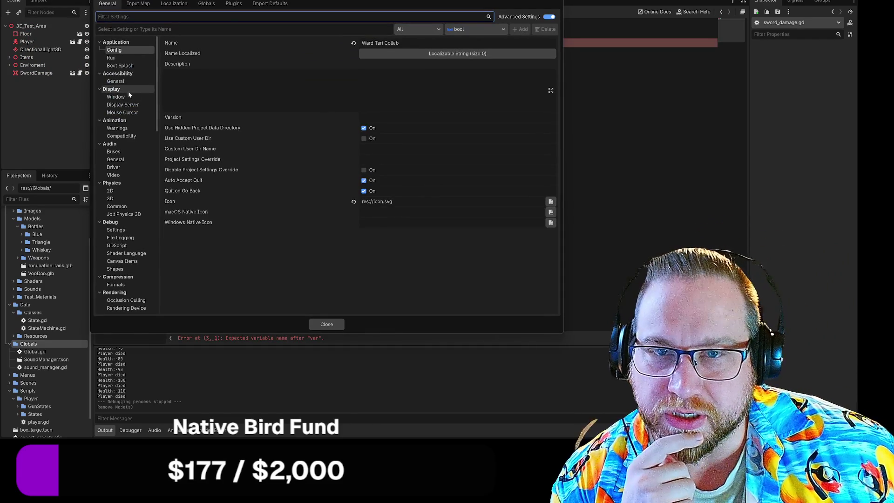
pyautogui.click(207, 4)
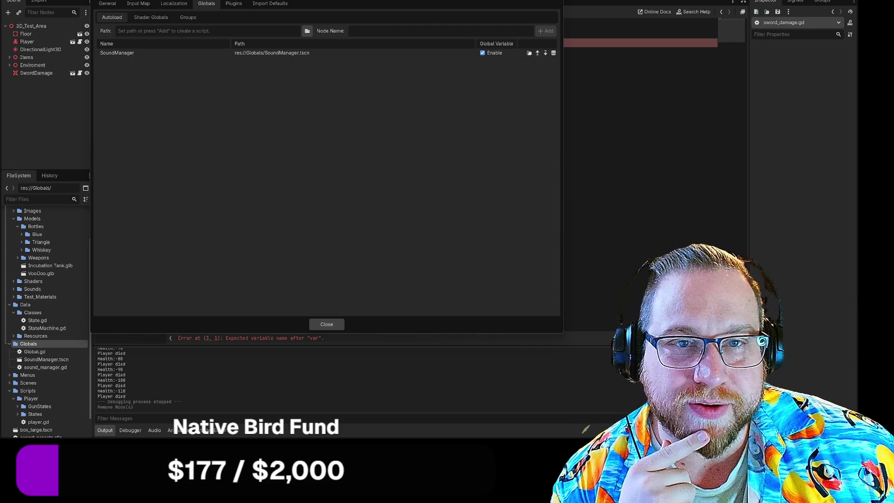
pyautogui.click(307, 31)
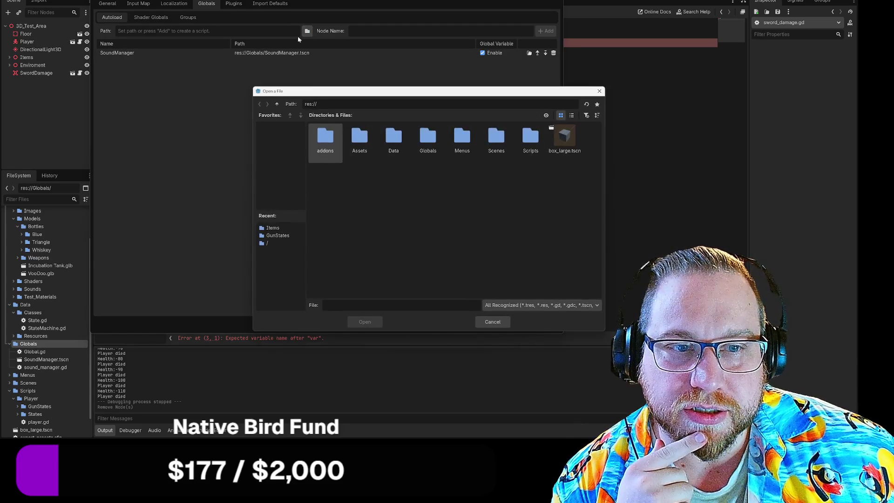
pyautogui.doubleClick(428, 139)
pyautogui.click(325, 139)
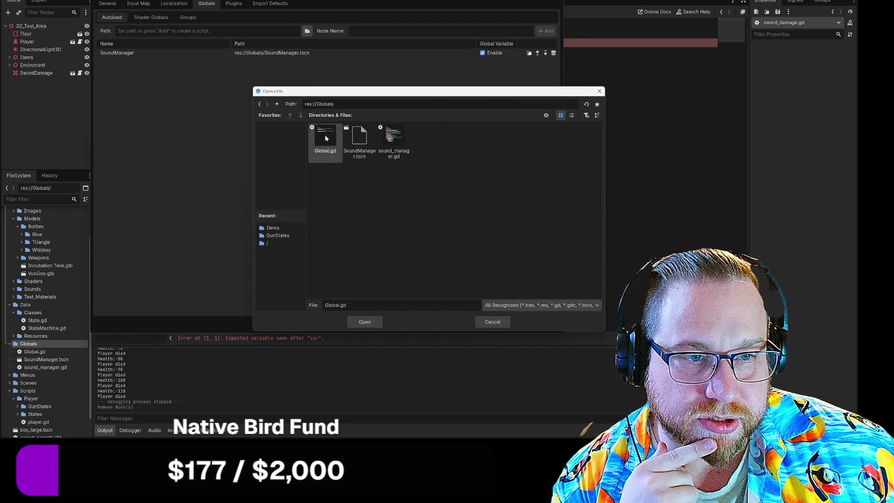
pyautogui.doubleClick(324, 140)
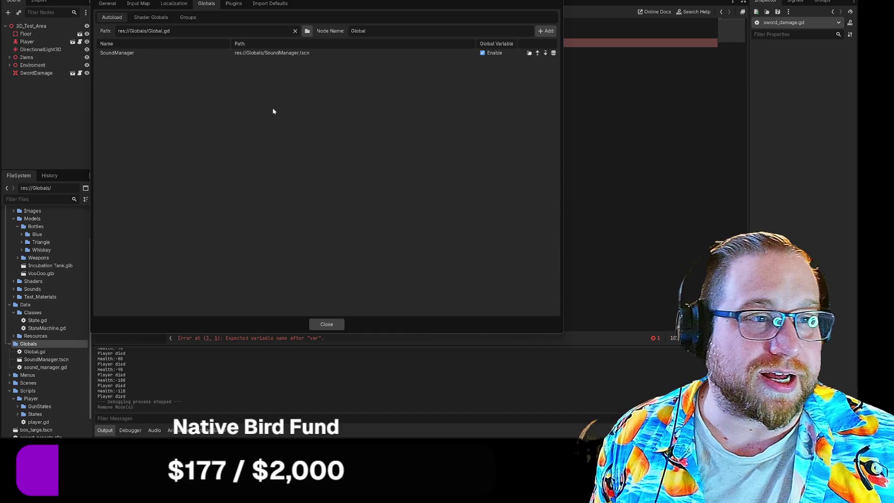
pyautogui.click(546, 31)
# Step: Move the Global autoload above SoundManager and close Project Settings
pyautogui.moveTo(122, 63)
pyautogui.mouseDown()
pyautogui.moveTo(119, 52)
pyautogui.moveTo(135, 51)
pyautogui.moveTo(123, 70)
pyautogui.mouseUp()
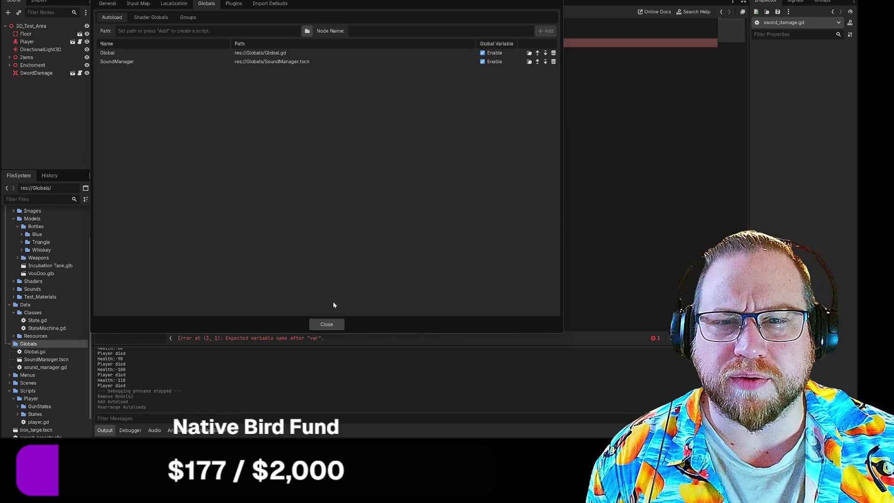
pyautogui.click(326, 324)
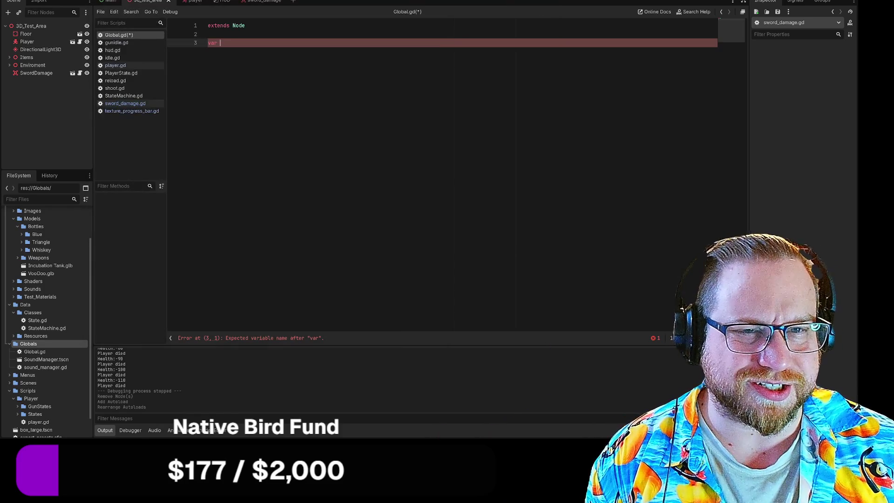
# Step: Complete line 3 of Global.gd as 'var Health = 100'
pyautogui.write('Health =')
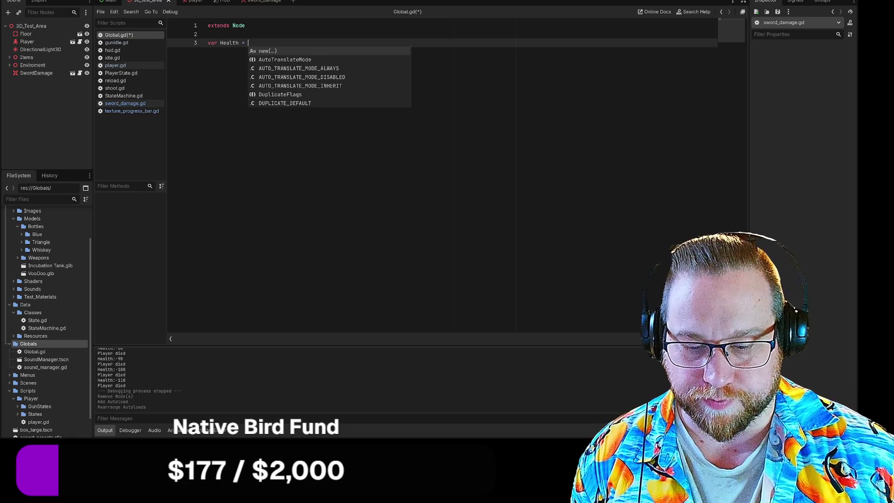
pyautogui.write('100')
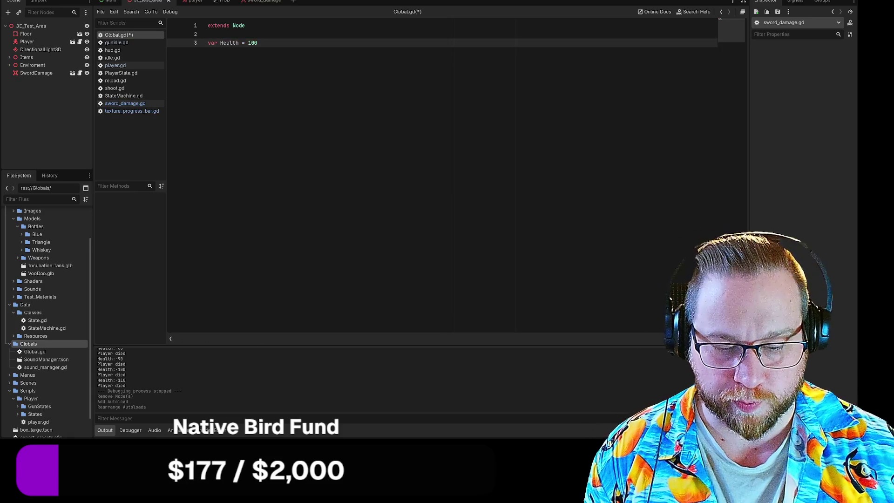
pyautogui.press('Return')
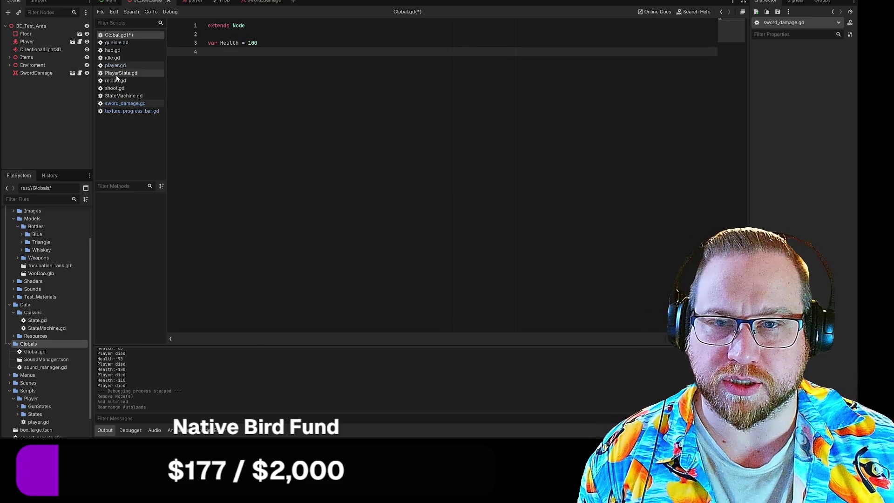
pyautogui.click(120, 68)
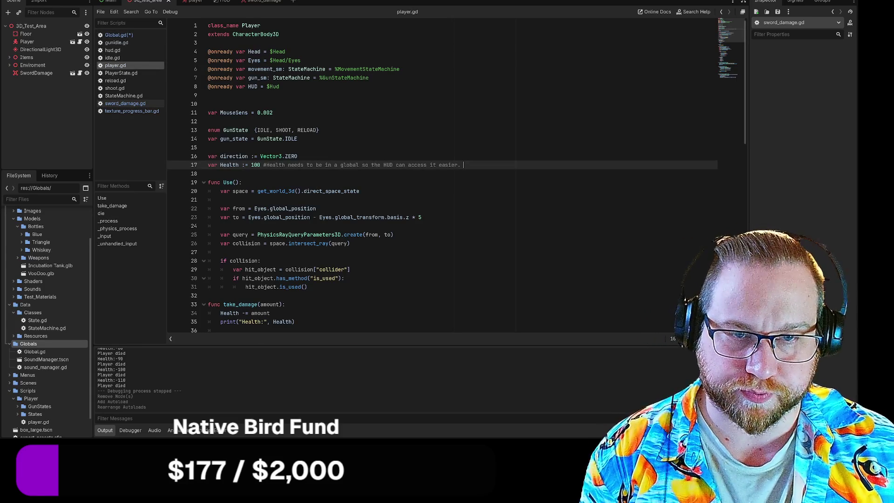
# Step: Delete player.gd's local 'var Health := 100' declaration line
pyautogui.hotkey('shift', 'Home')
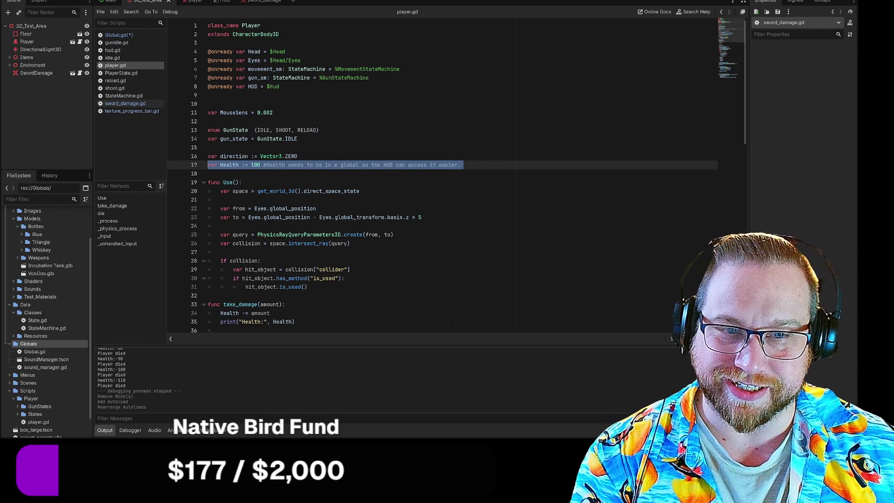
pyautogui.hotkey('ctrl', 'x')
pyautogui.press('BackSpace')
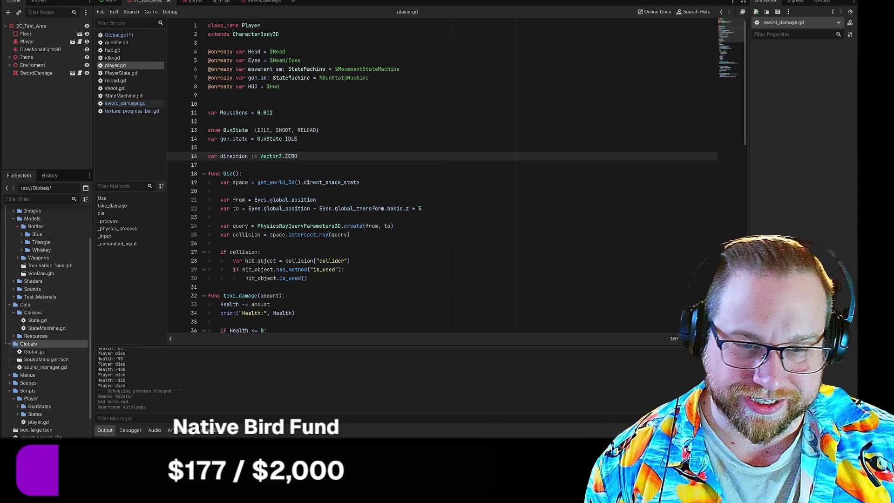
# Step: Prefix Health with 'Global.' on lines 33, 34 and 36 of take_damage
pyautogui.scroll(-6, 457, 175)
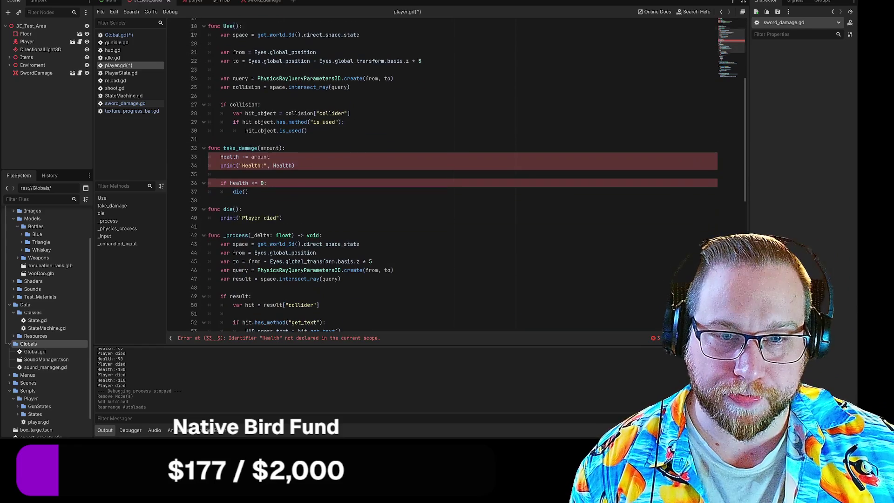
pyautogui.click(220, 148)
pyautogui.write('Global')
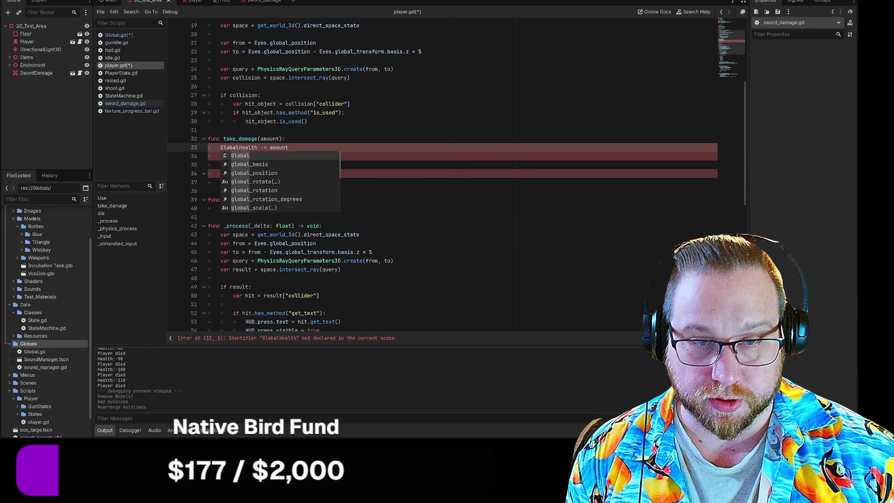
pyautogui.write('.')
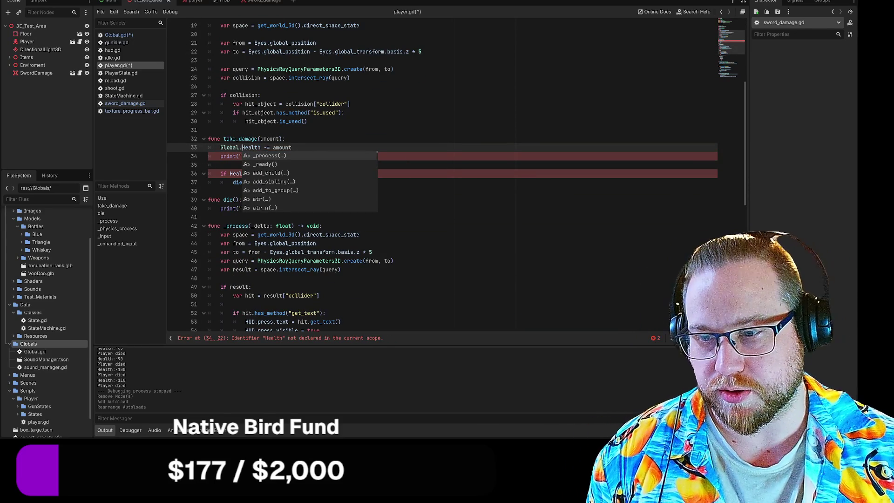
pyautogui.click(233, 147)
pyautogui.moveTo(242, 147); pyautogui.dragTo(220, 147)
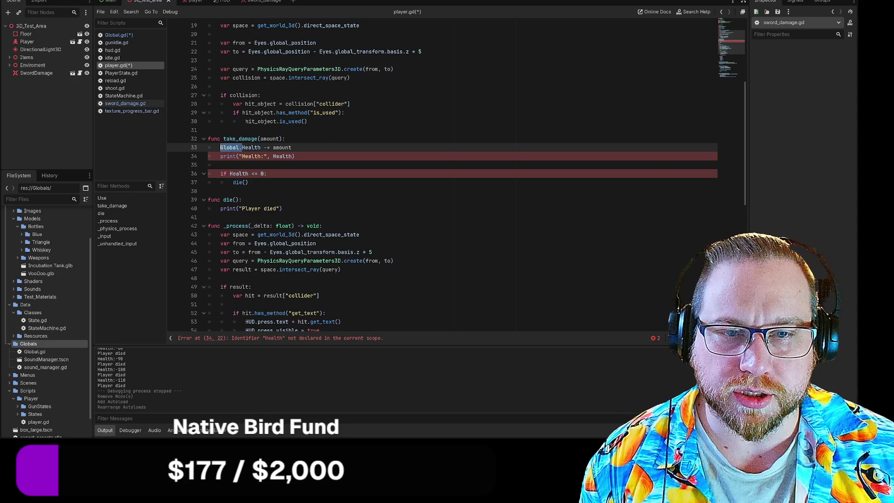
pyautogui.hotkey('ctrl', 'c')
pyautogui.click(273, 156)
pyautogui.hotkey('ctrl', 'v')
pyautogui.click(229, 174)
pyautogui.hotkey('ctrl', 'v')
pyautogui.click(249, 182)
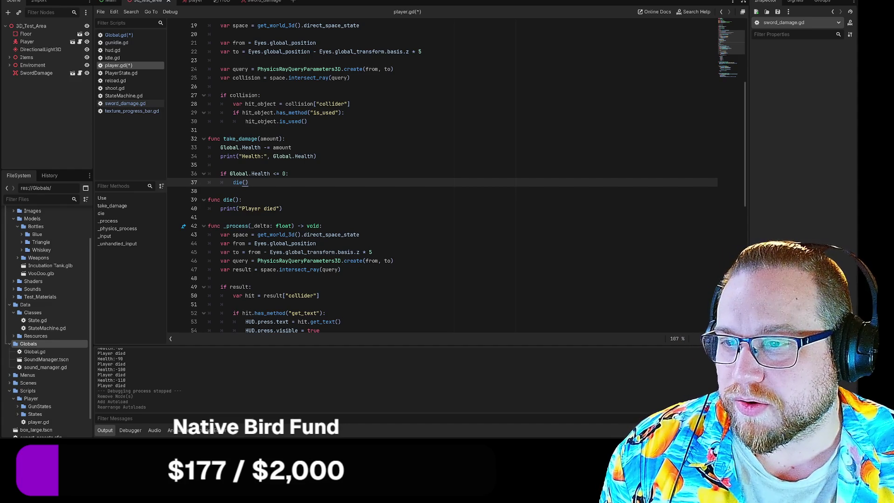
pyautogui.hotkey('alt', 'Tab')
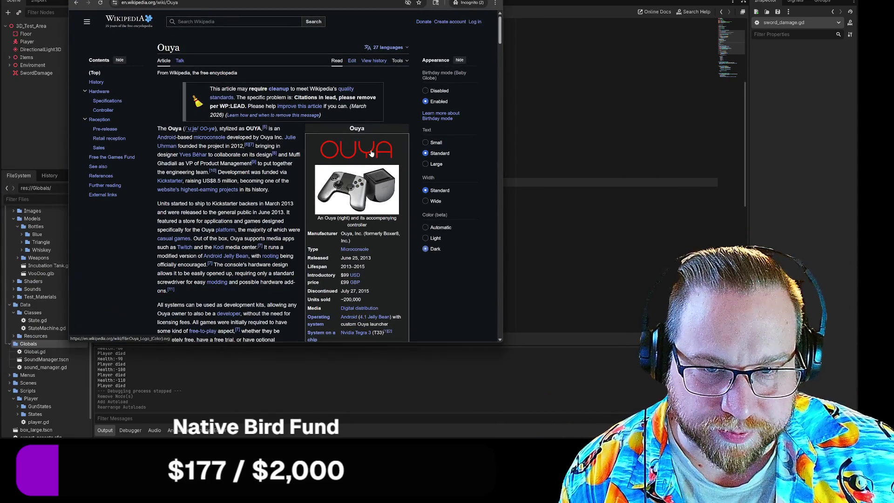
# Step: Scroll the Ouya Wikipedia article down to See also and References, then return to Godot
pyautogui.scroll(-2, 398, 133)
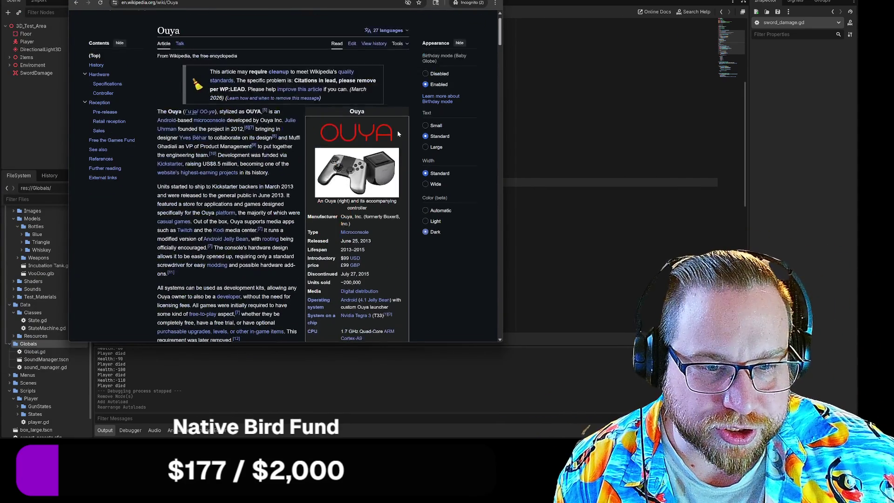
pyautogui.scroll(-3, 329, 175)
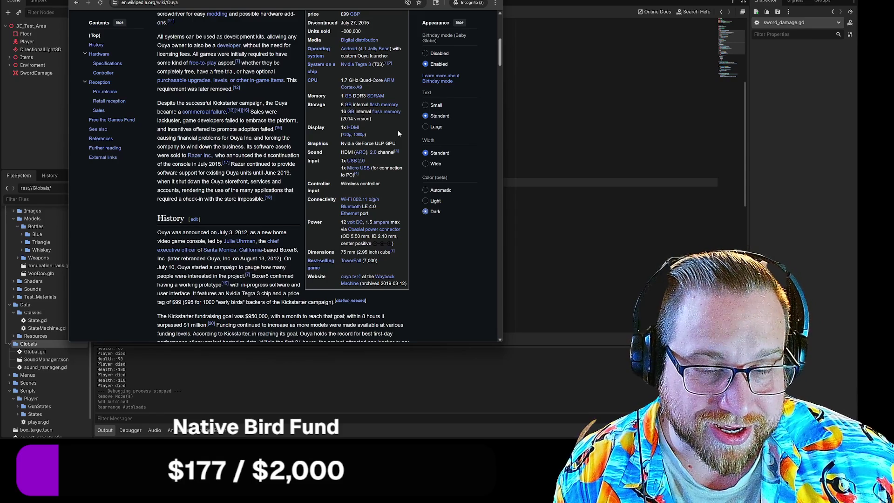
pyautogui.scroll(-15, 398, 134)
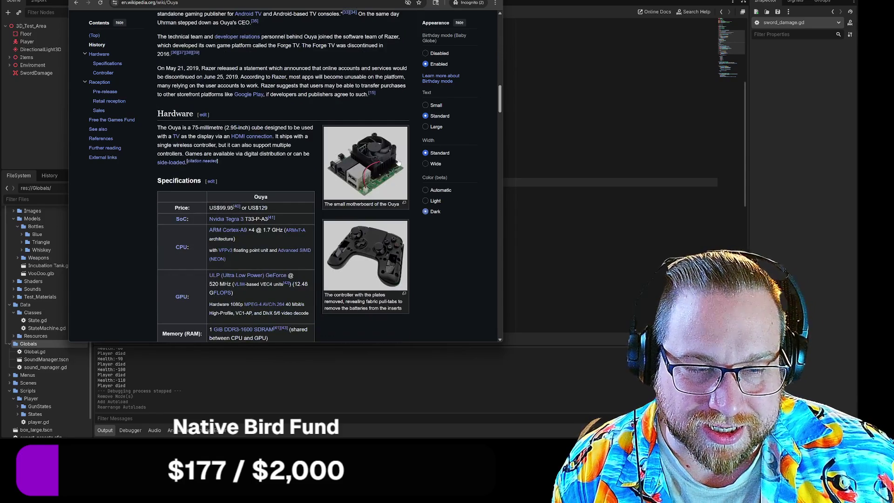
pyautogui.scroll(-3, 417, 158)
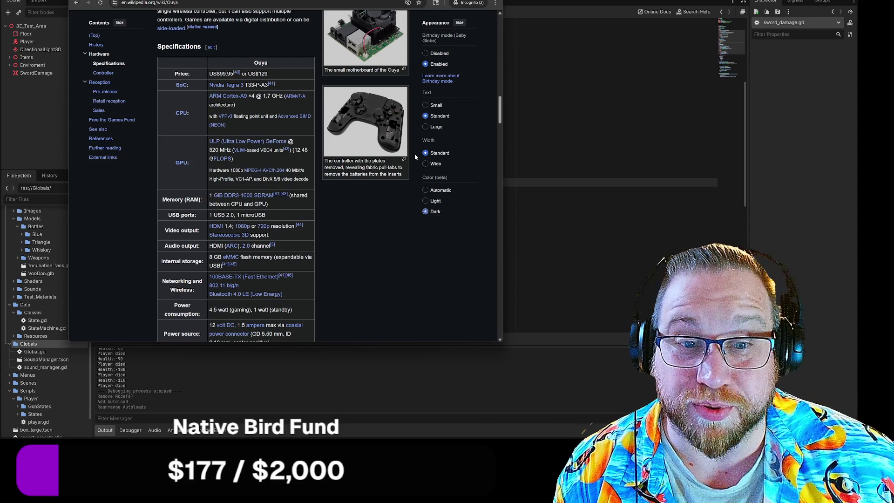
pyautogui.scroll(-6, 415, 157)
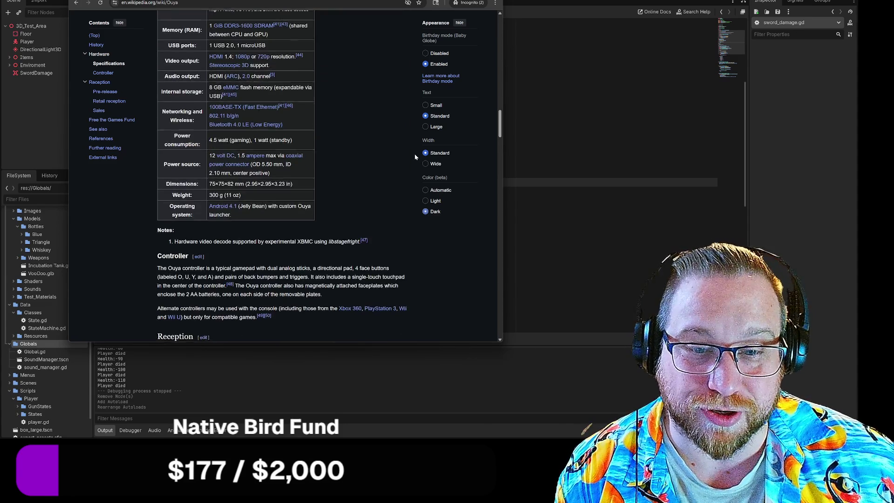
pyautogui.scroll(-8, 414, 156)
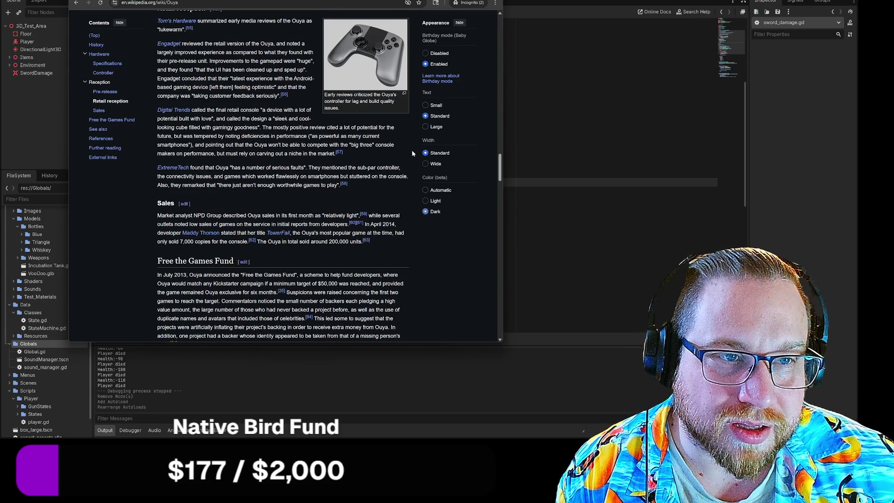
pyautogui.scroll(-4, 412, 153)
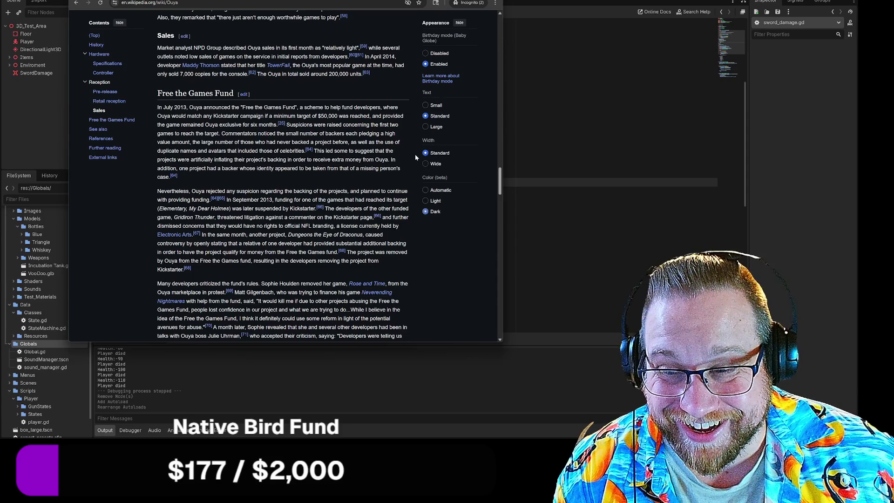
pyautogui.scroll(-5, 414, 156)
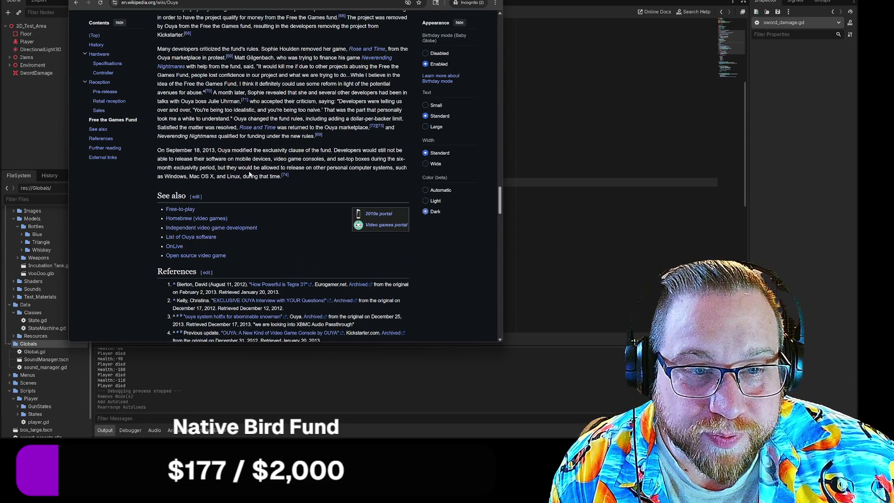
pyautogui.scroll(-2, 239, 189)
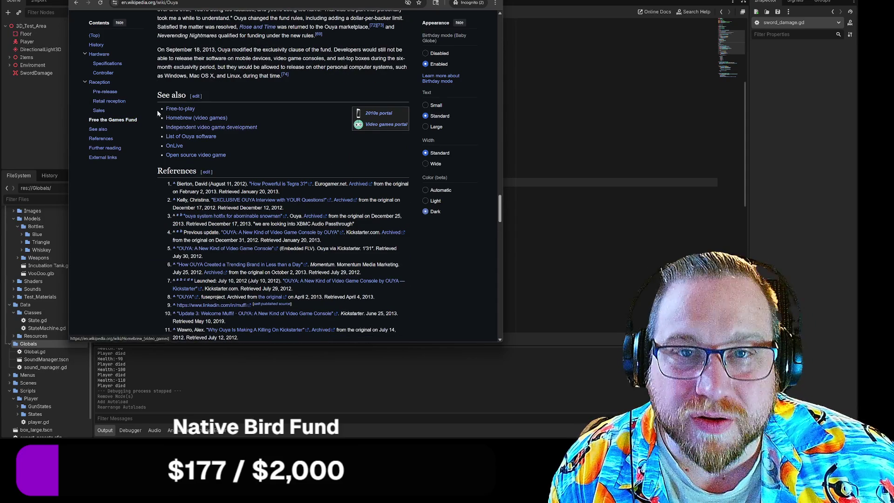
pyautogui.hotkey('alt', 'Tab')
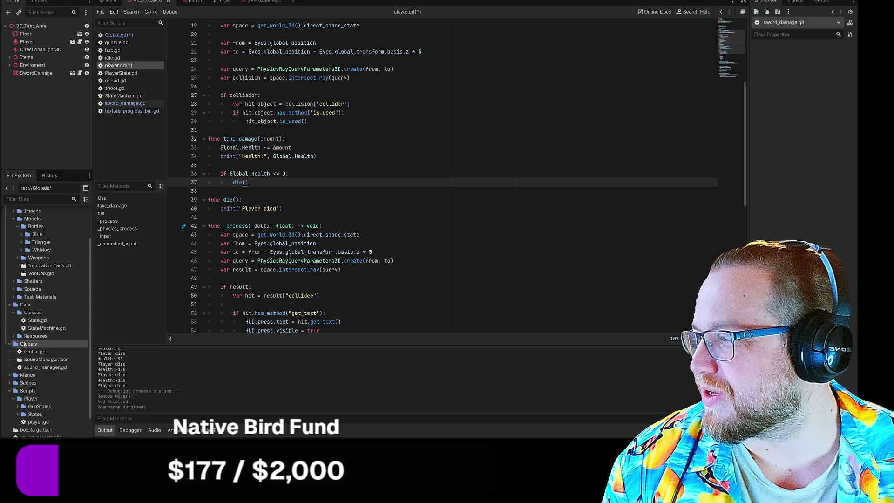
# Step: Bring the browser with the TRDR Pocket Wikipedia article back over the Godot editor
pyautogui.hotkey('alt', 'Tab')
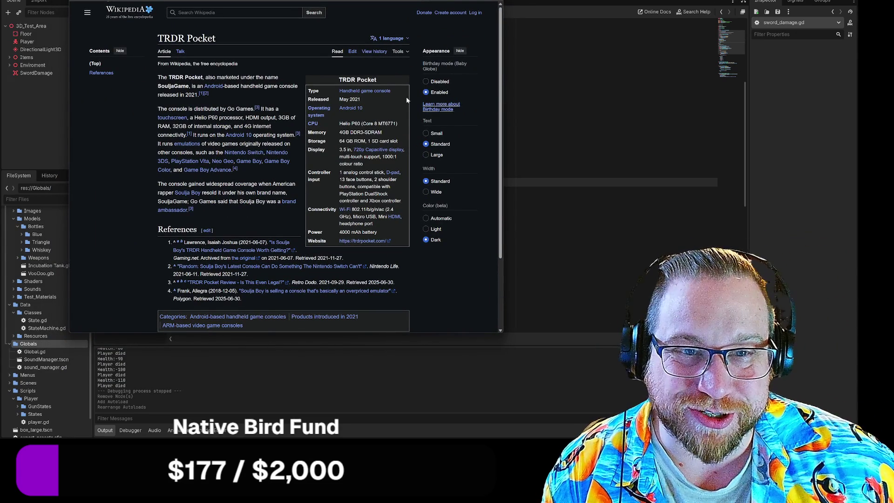
# Step: Highlight the 2021 release, coverage, reselling and emulated-console passages, then return to the Google results
pyautogui.moveTo(185, 95); pyautogui.dragTo(194, 94)
pyautogui.click(294, 98)
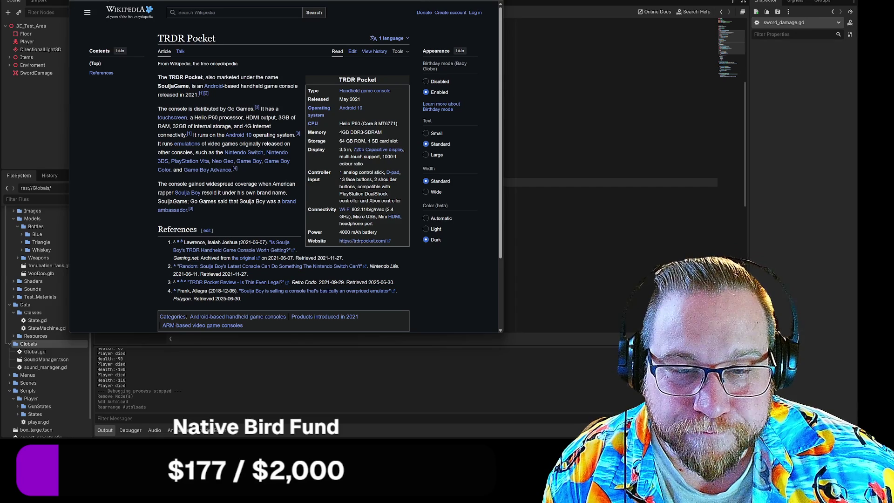
pyautogui.moveTo(206, 184); pyautogui.dragTo(294, 184)
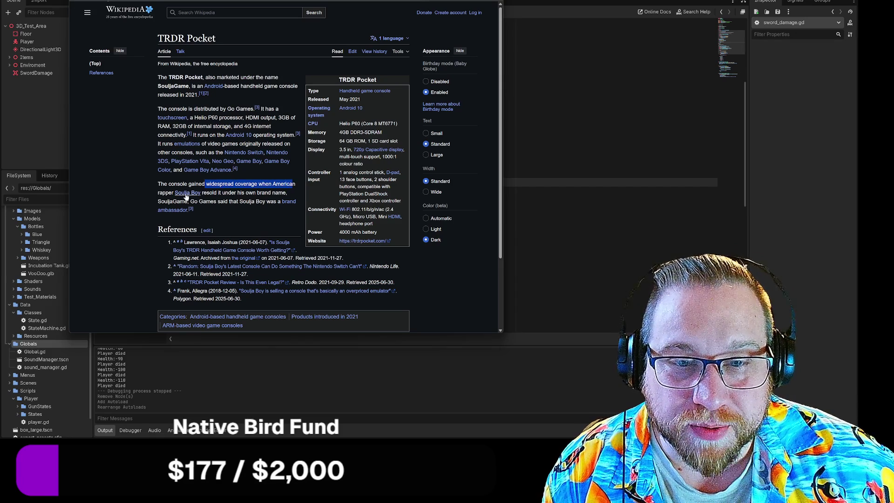
pyautogui.moveTo(206, 192); pyautogui.dragTo(287, 195)
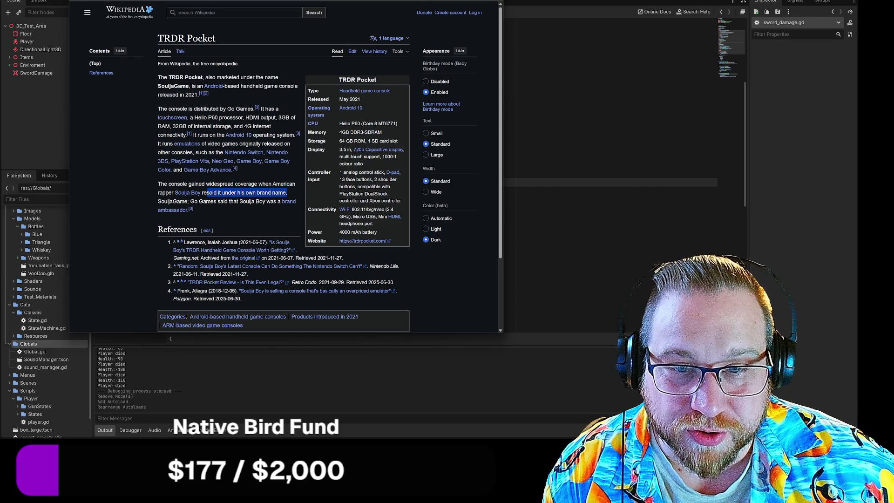
pyautogui.click(220, 208)
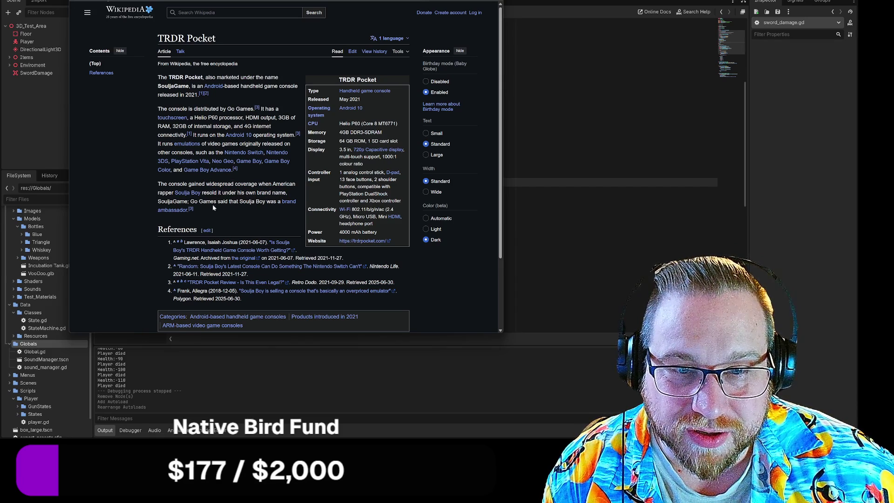
pyautogui.moveTo(194, 201); pyautogui.dragTo(286, 201)
pyautogui.click(286, 201)
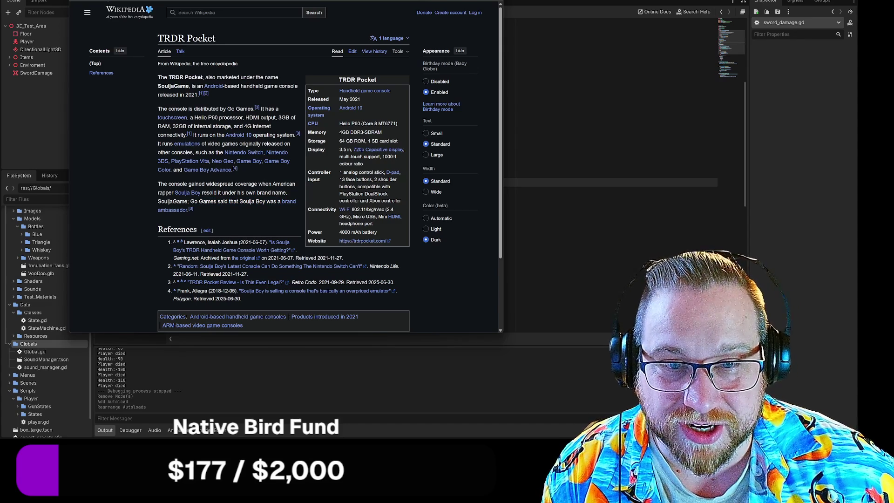
pyautogui.moveTo(212, 152)
pyautogui.mouseDown()
pyautogui.moveTo(288, 154)
pyautogui.moveTo(287, 170)
pyautogui.mouseUp()
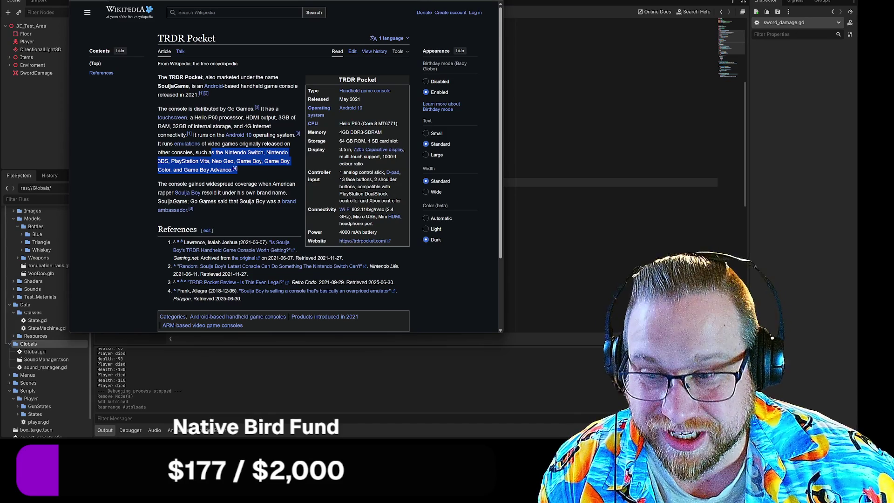
pyautogui.moveTo(157, 77)
pyautogui.mouseDown()
pyautogui.moveTo(298, 95)
pyautogui.moveTo(300, 192)
pyautogui.mouseUp()
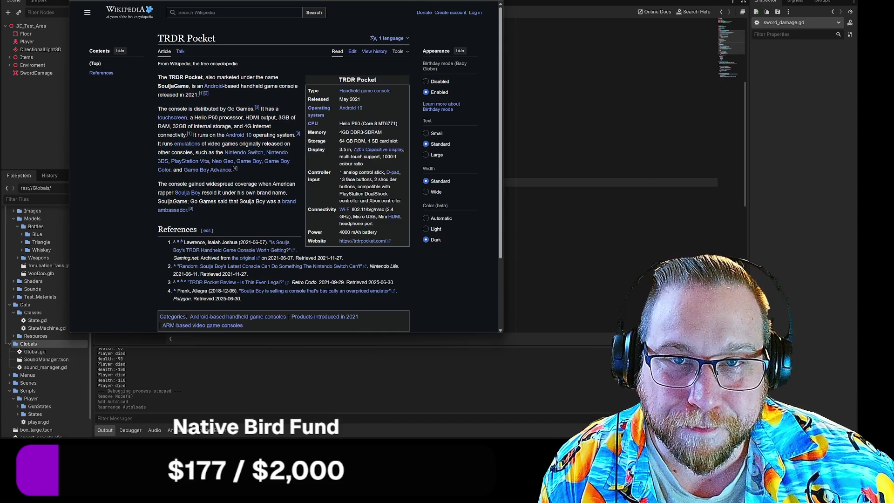
pyautogui.hotkey('alt', 'Left')
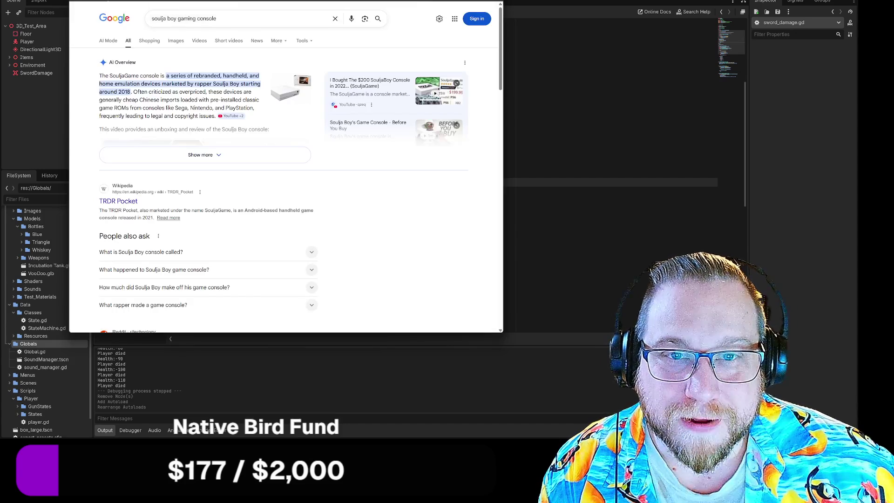
# Step: Scroll through the Google results for 'soulja boy gaming console'
pyautogui.scroll(-4, 135, 186)
pyautogui.scroll(1, 279, 199)
pyautogui.scroll(-2, 282, 199)
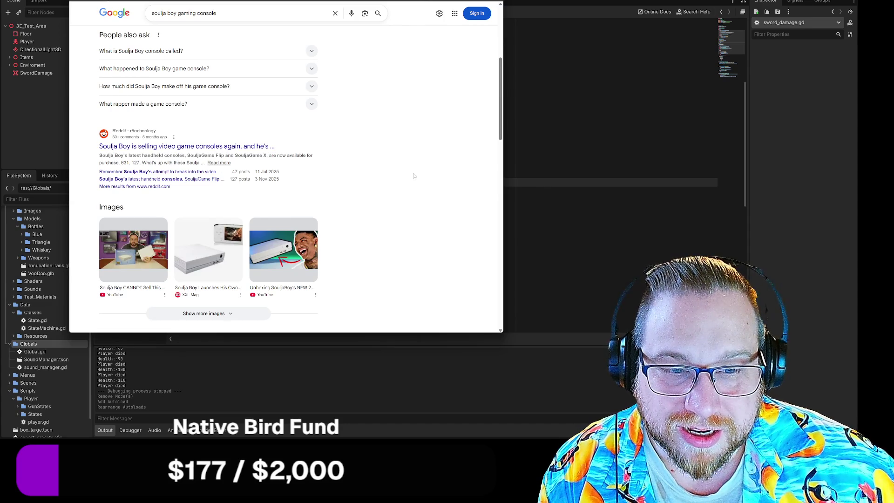
pyautogui.scroll(-2, 413, 176)
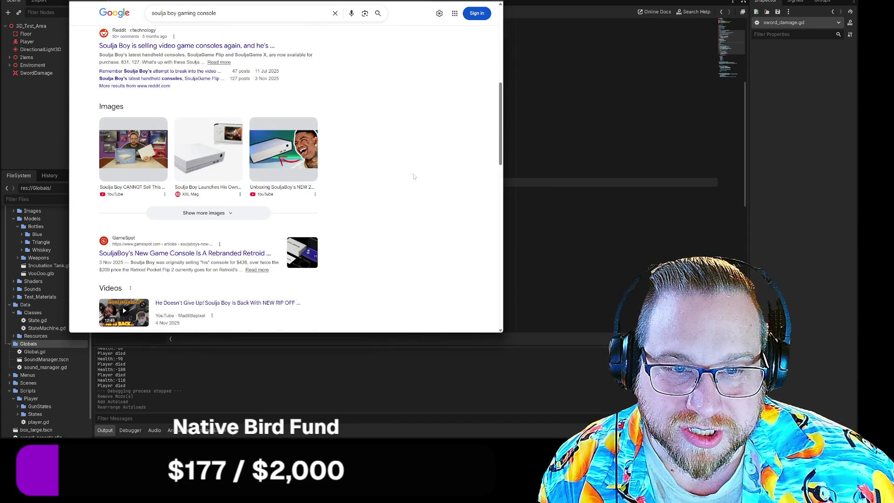
pyautogui.scroll(-2, 414, 176)
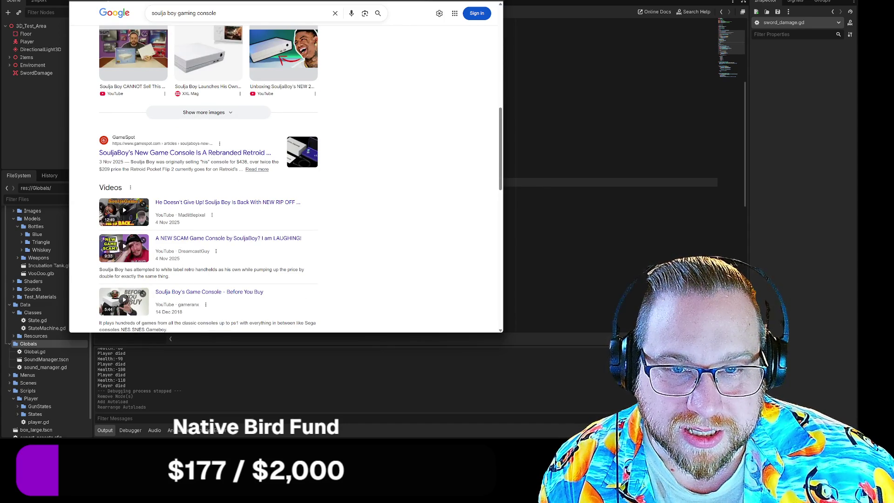
# Step: Open and read the GameSpot article about SouljaBoy's rebranded Retroid console
pyautogui.click(201, 155)
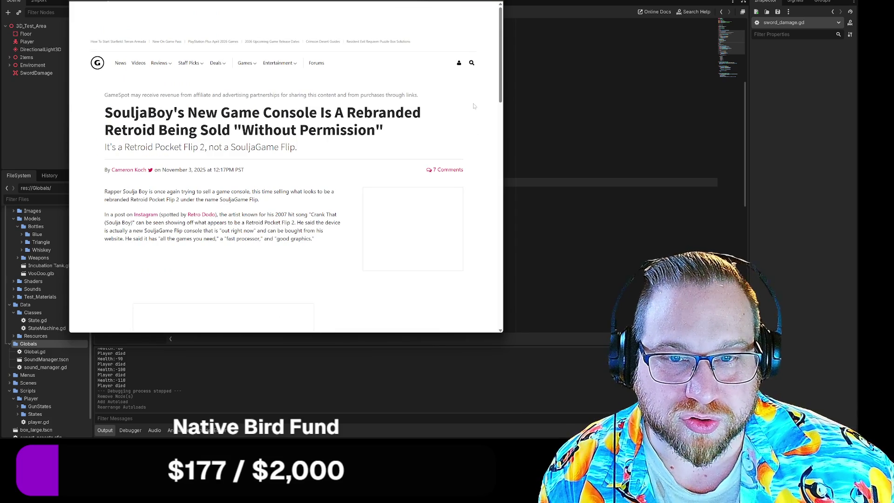
pyautogui.scroll(-2, 473, 106)
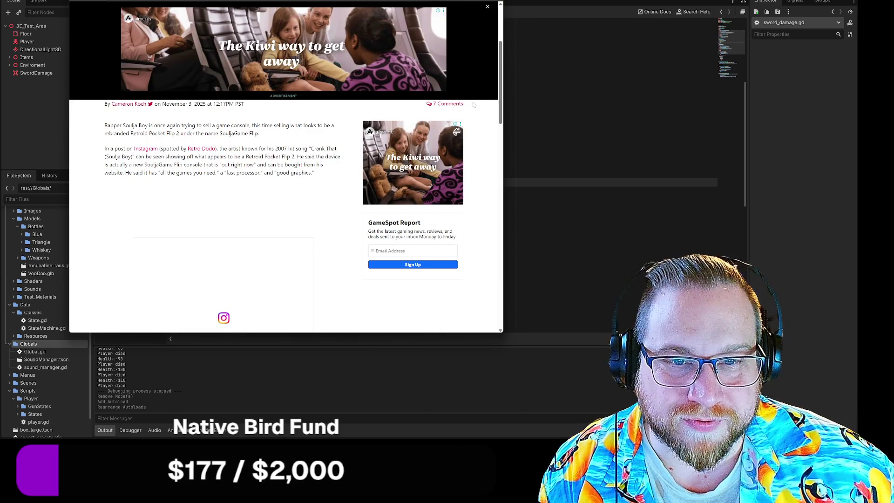
pyautogui.scroll(-2, 473, 105)
pyautogui.scroll(4, 471, 103)
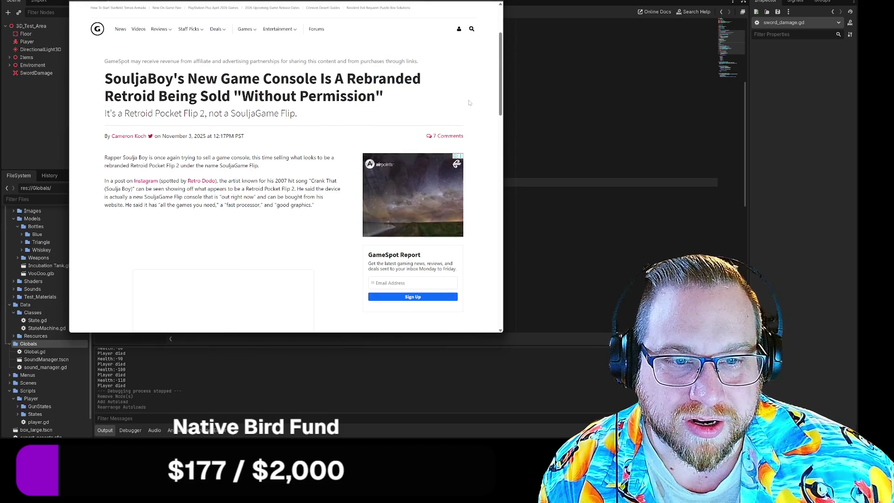
pyautogui.scroll(-2, 469, 102)
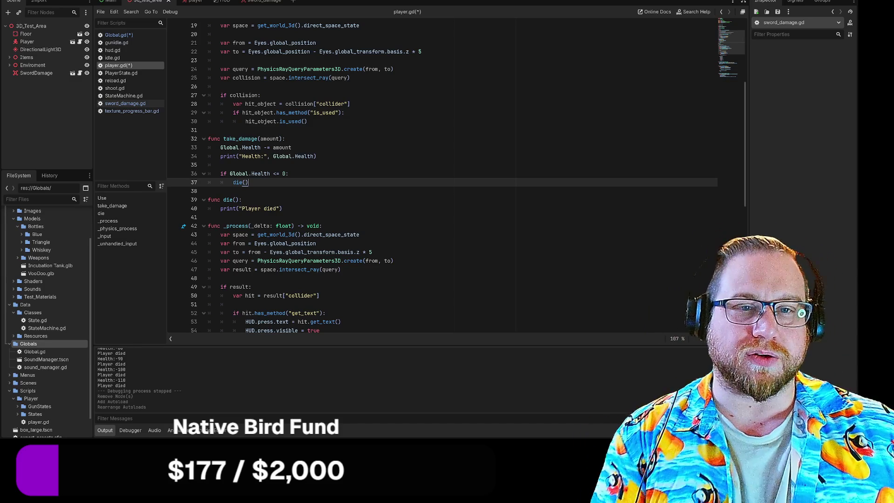
pyautogui.click(316, 156)
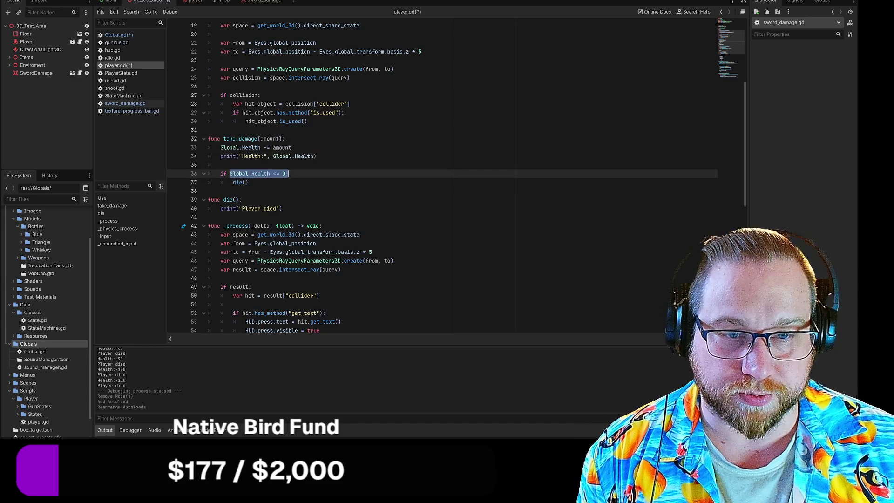
pyautogui.click(249, 182)
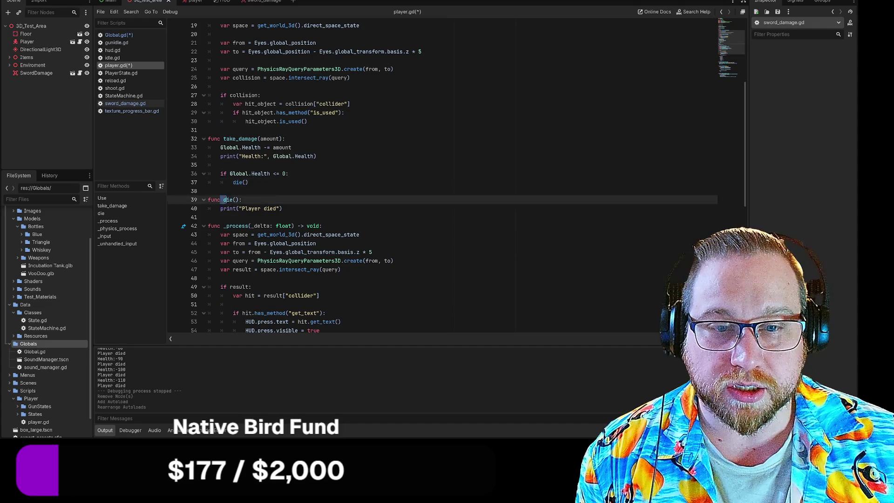
pyautogui.click(282, 208)
pyautogui.scroll(-4, 442, 177)
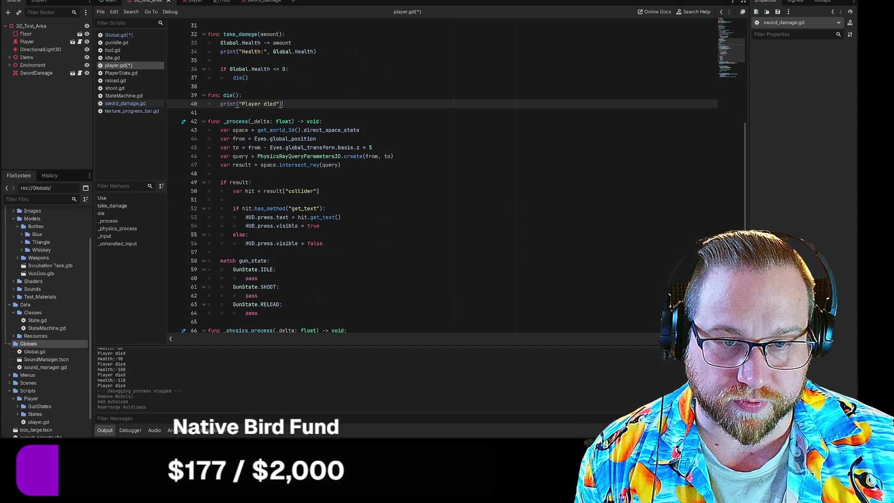
pyautogui.scroll(-5, 442, 177)
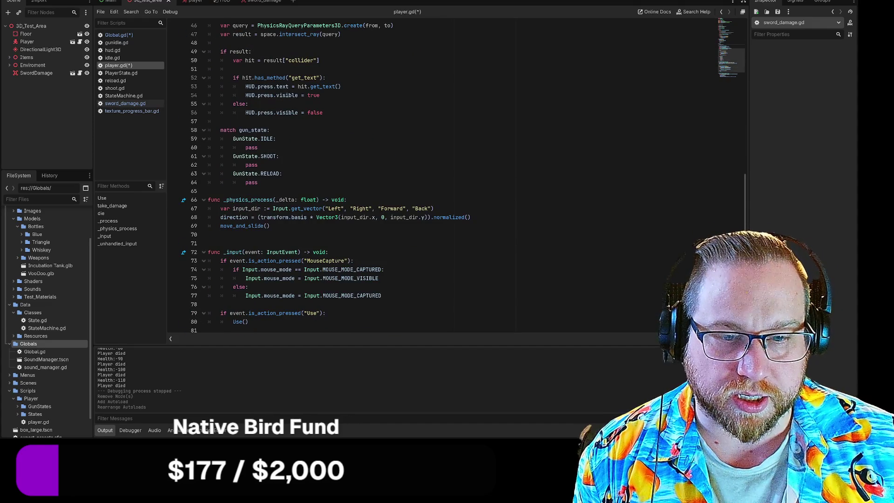
pyautogui.scroll(-3, 442, 177)
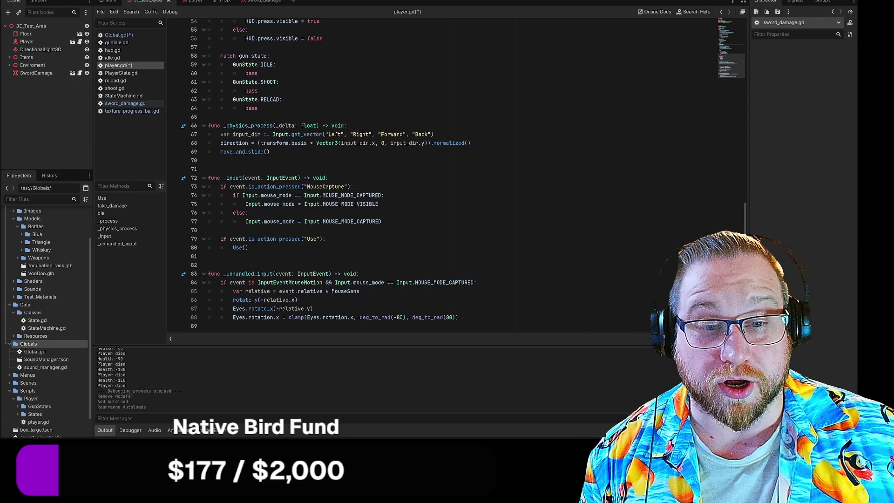
pyautogui.scroll(15, 442, 177)
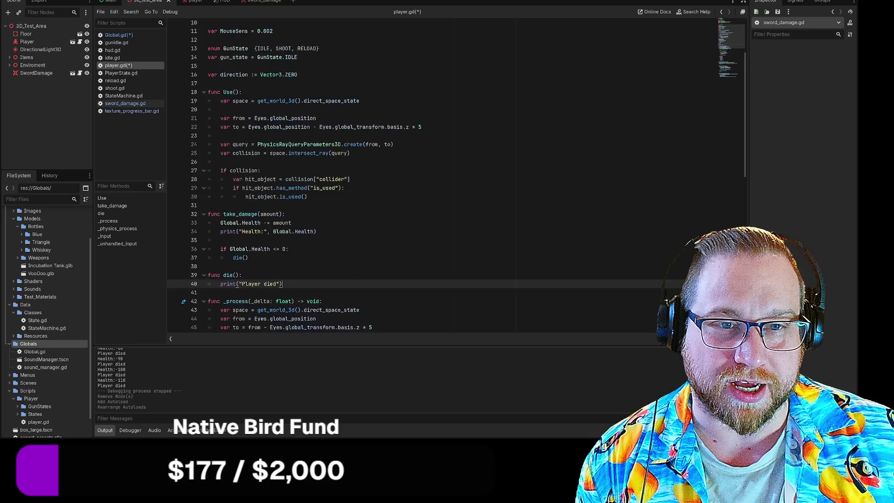
pyautogui.scroll(2, 419, 176)
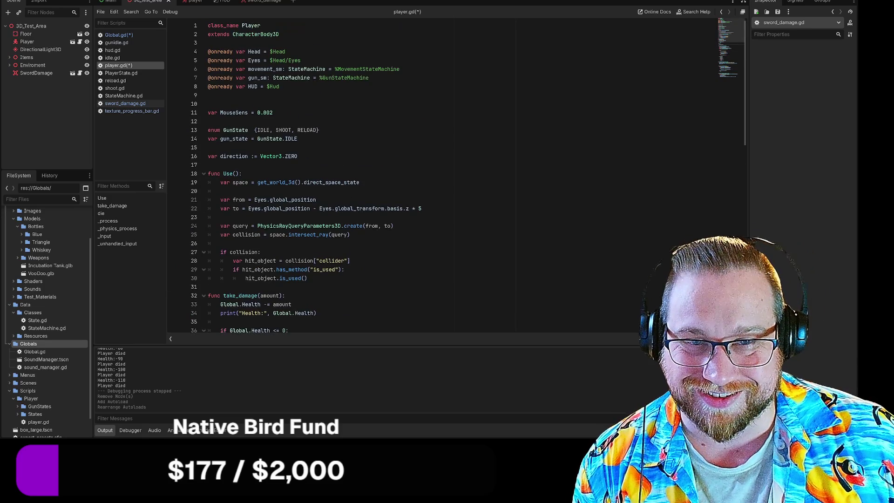
pyautogui.moveTo(208, 130); pyautogui.dragTo(297, 138)
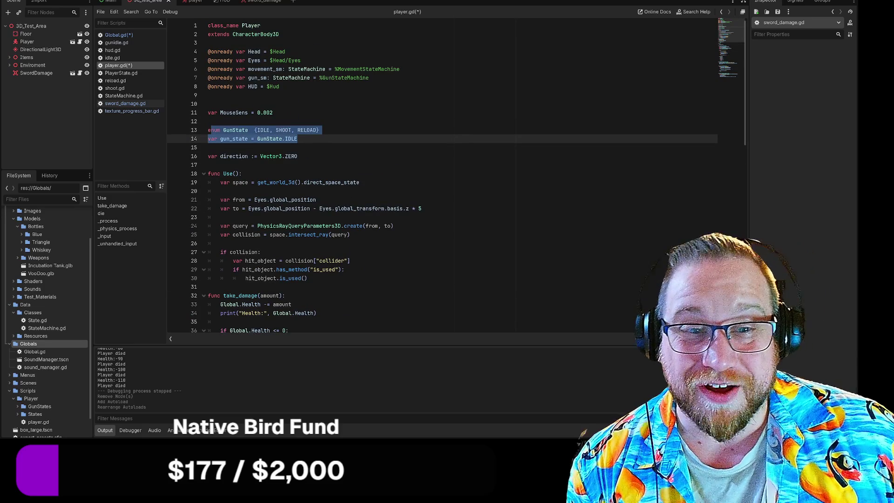
pyautogui.click(297, 138)
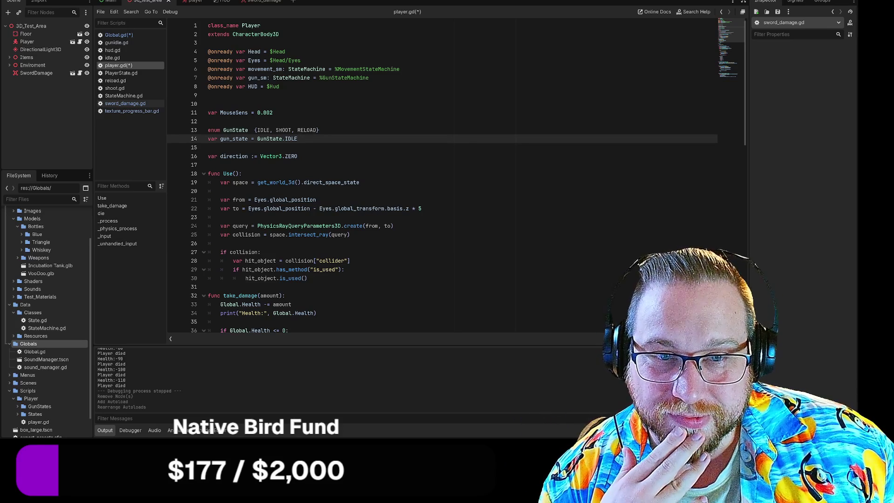
pyautogui.moveTo(210, 129); pyautogui.dragTo(298, 139)
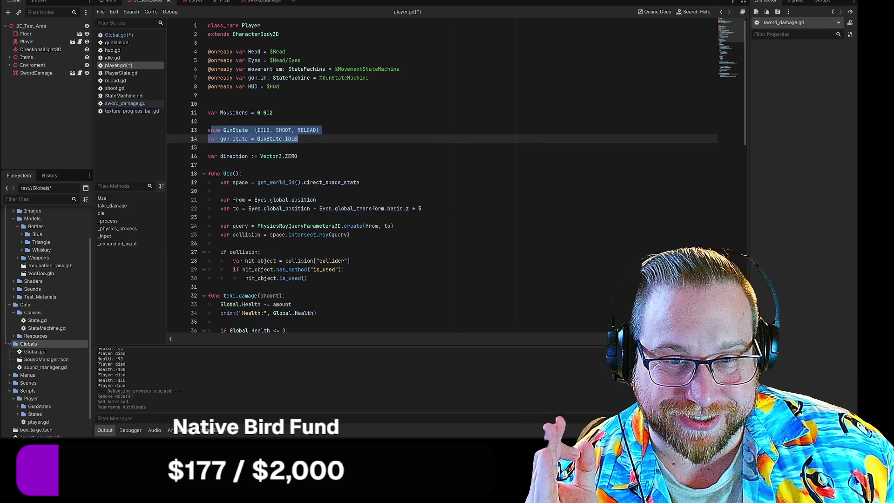
pyautogui.click(298, 139)
pyautogui.moveTo(298, 139); pyautogui.dragTo(208, 130)
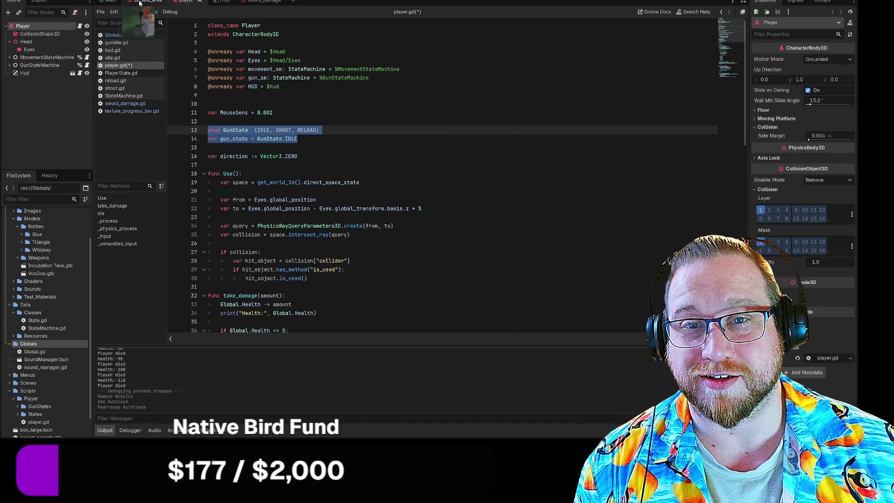
# Step: Switch to the HUD scene and open the TextureProgressBar's script, texture_progress_bar.gd
pyautogui.click(192, 3)
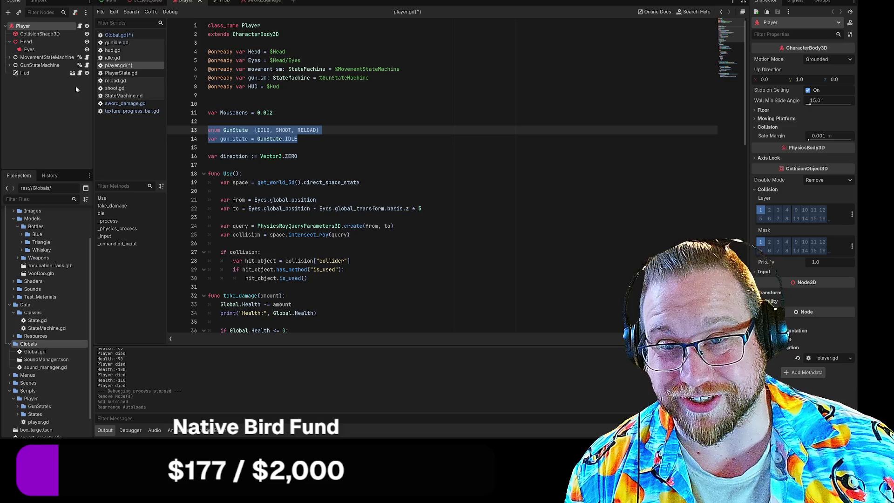
pyautogui.click(79, 74)
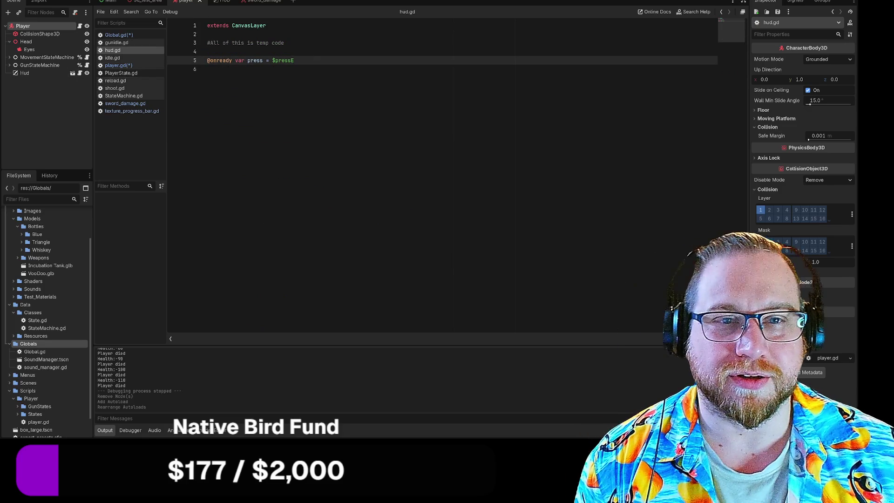
pyautogui.click(207, 69)
pyautogui.click(212, 3)
pyautogui.click(56, 50)
pyautogui.click(80, 50)
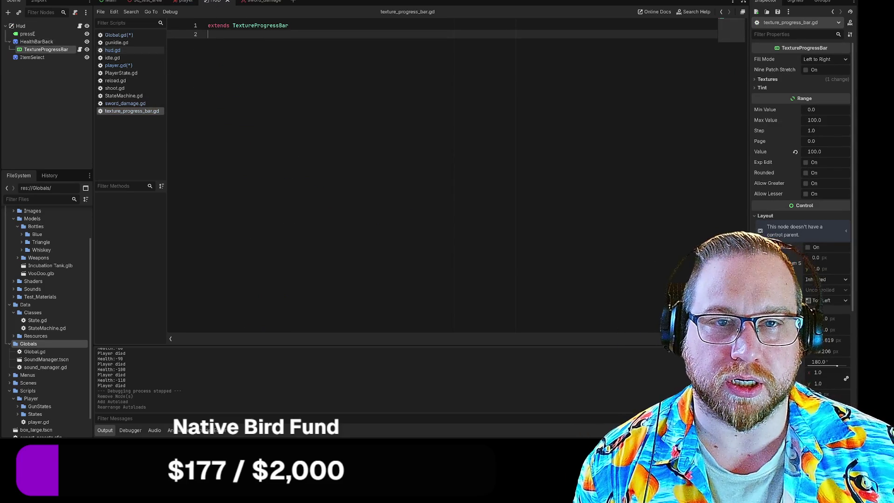
# Step: Add a new line 3 assigning Global.Health to value
pyautogui.press('Return')
pyautogui.write('value')
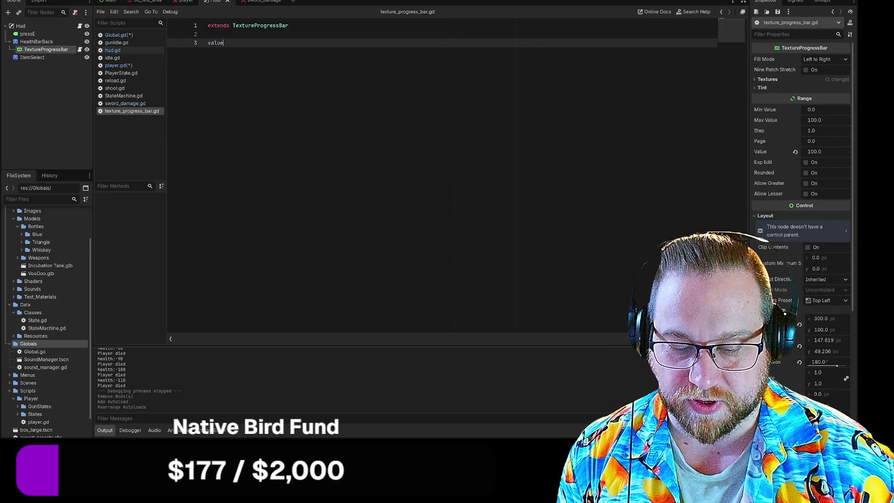
pyautogui.write(' =')
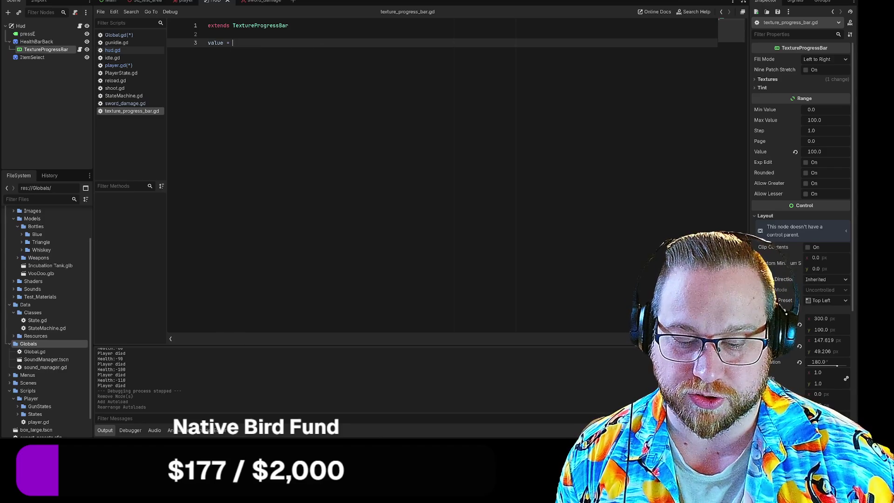
pyautogui.write('Global.H')
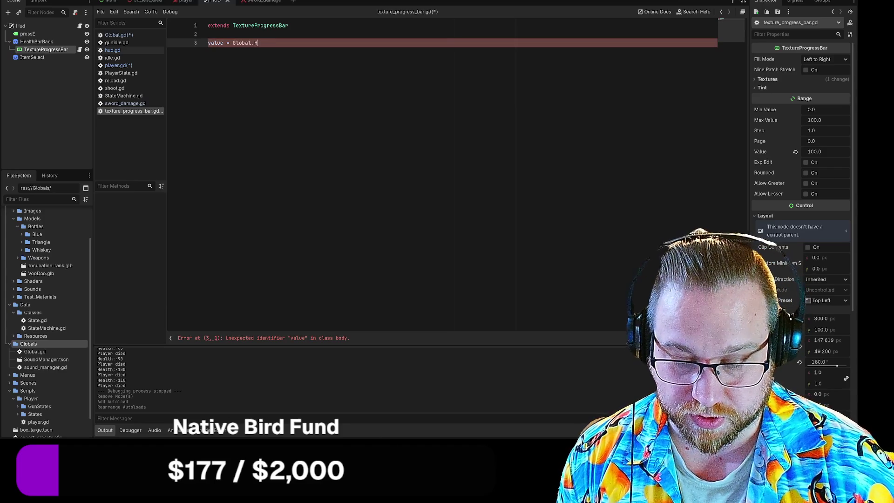
pyautogui.write('la')
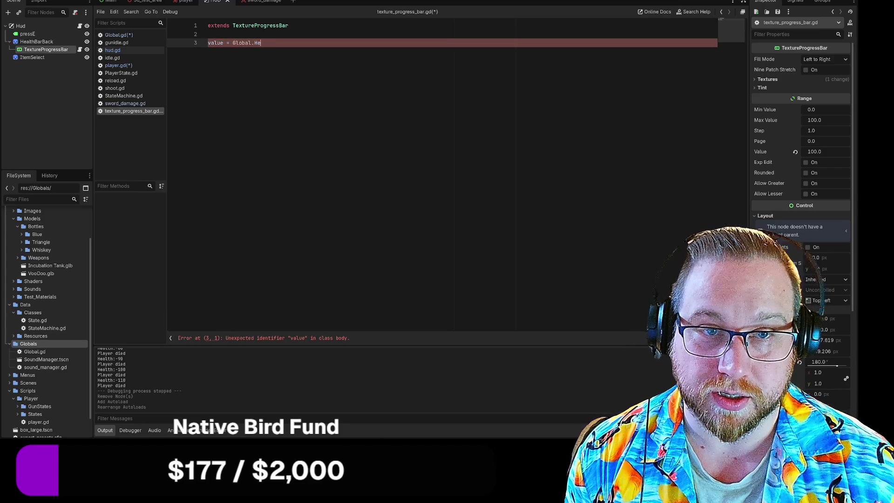
pyautogui.write('ALTH')
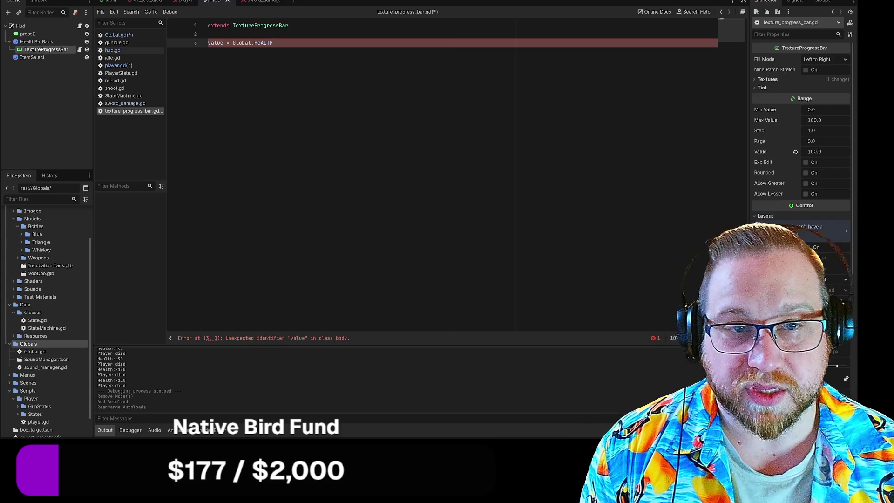
pyautogui.press('BackSpace')
pyautogui.press('BackSpace')
pyautogui.press('BackSpace')
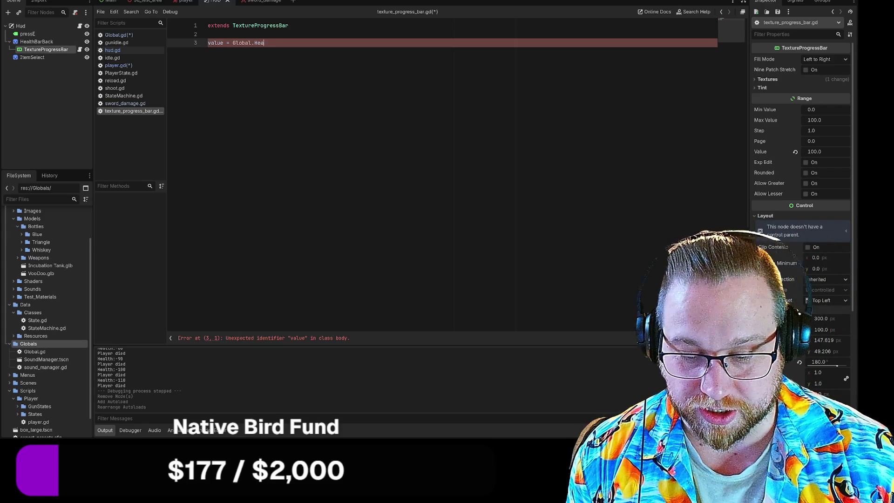
pyautogui.write('lth')
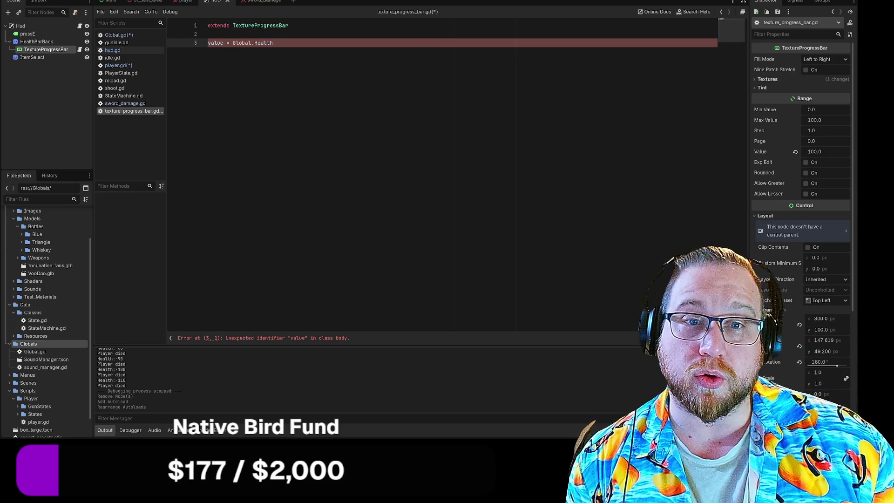
pyautogui.press('BackSpace')
pyautogui.write('V')
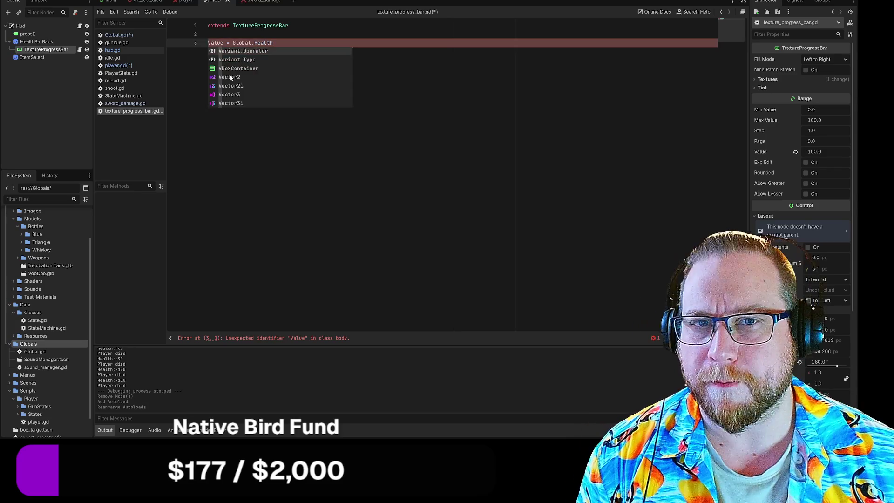
pyautogui.press('End')
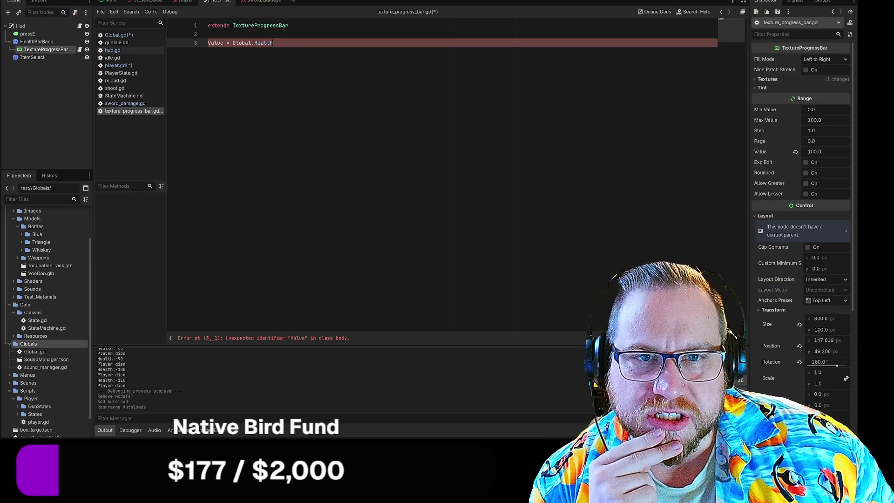
pyautogui.press('Home')
pyautogui.press('Delete')
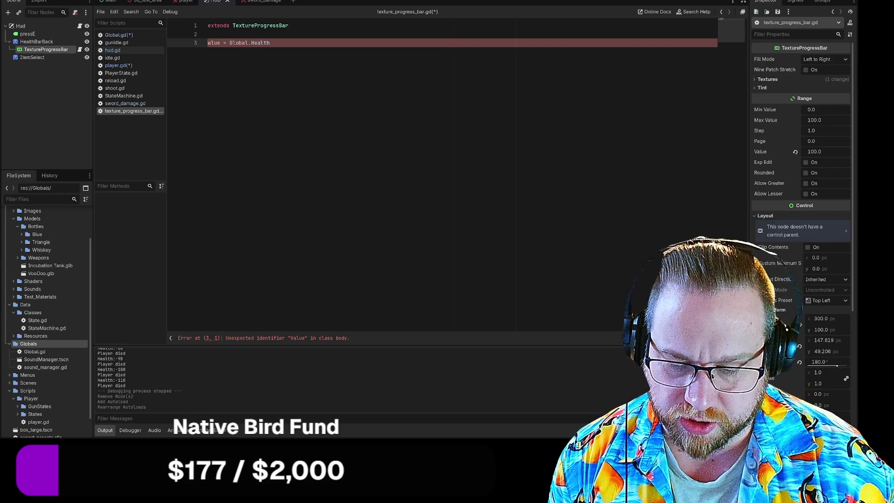
# Step: Prefix the assignment with Range so line 3 reads Range.Value = Global.Health
pyautogui.write('Range')
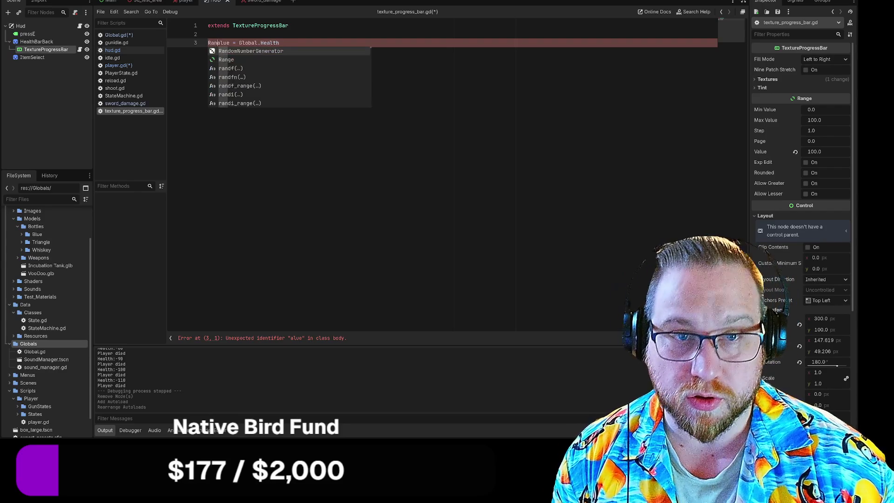
pyautogui.press('Escape')
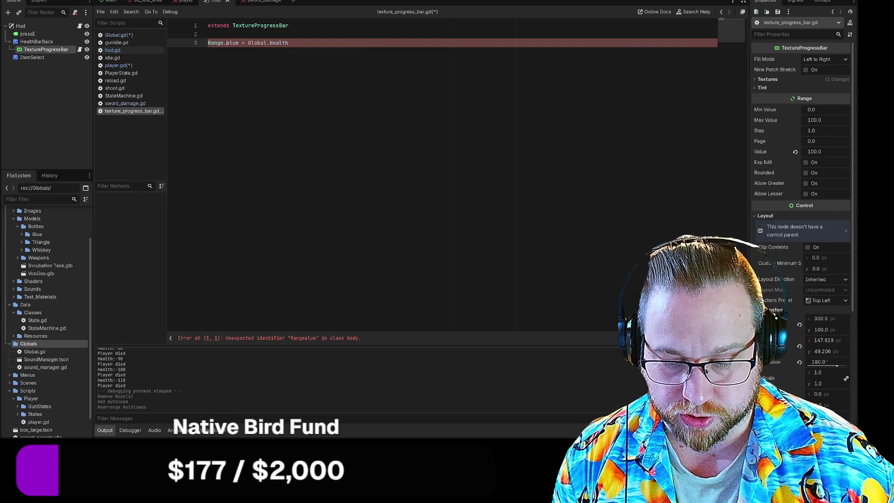
pyautogui.write('.v')
pyautogui.press('BackSpace')
pyautogui.write('V')
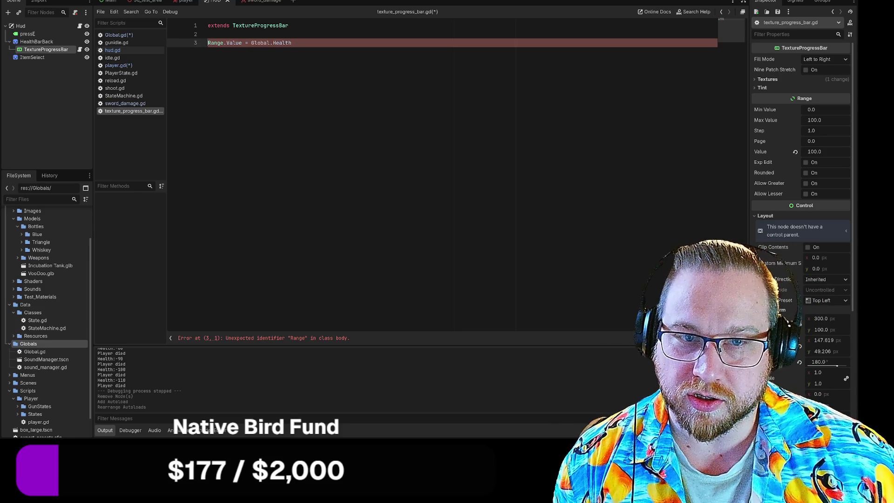
# Step: Settle line 3 as Range.value = Global.Health and begin typing func _pro on line 2
pyautogui.press('Home')
pyautogui.write('var')
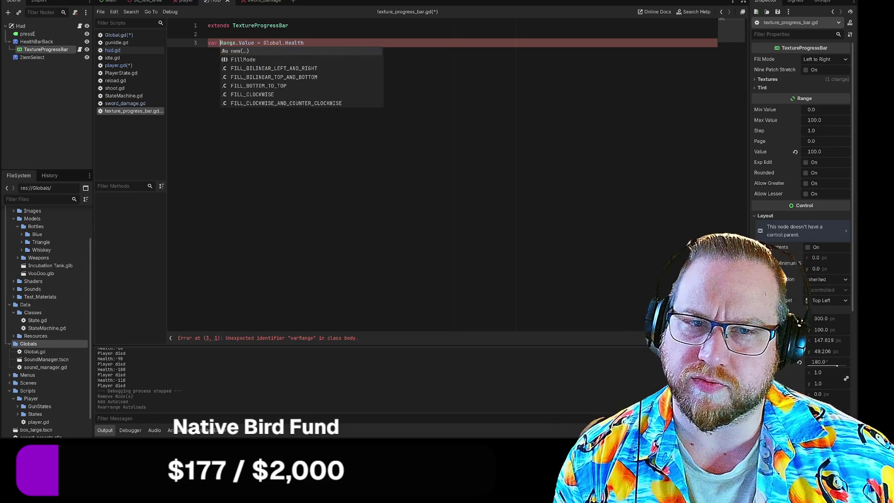
pyautogui.click(304, 42)
pyautogui.moveTo(220, 43); pyautogui.dragTo(246, 42)
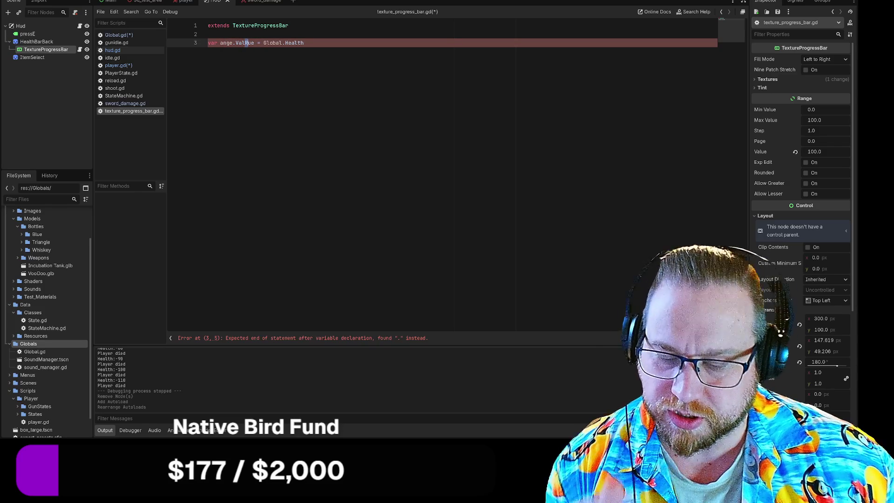
pyautogui.write('R')
pyautogui.hotkey('ctrl', 'z')
pyautogui.hotkey('ctrl', 'z')
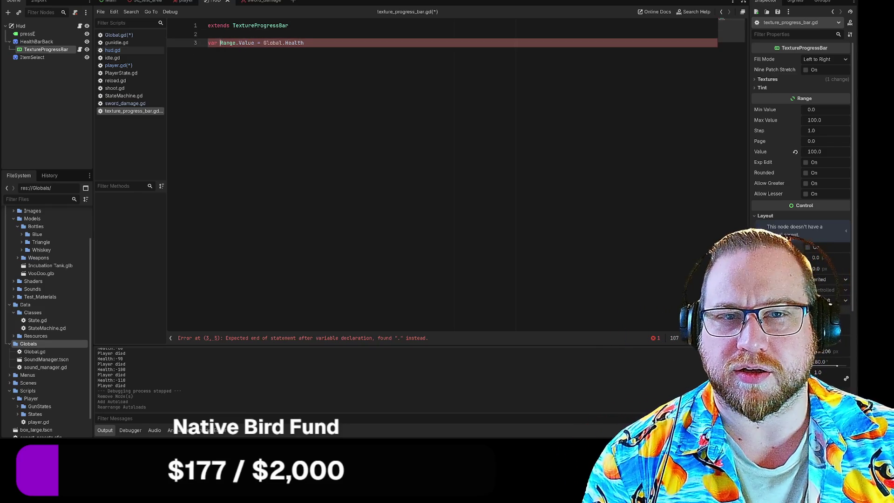
pyautogui.press('BackSpace')
pyautogui.press('BackSpace')
pyautogui.press('BackSpace')
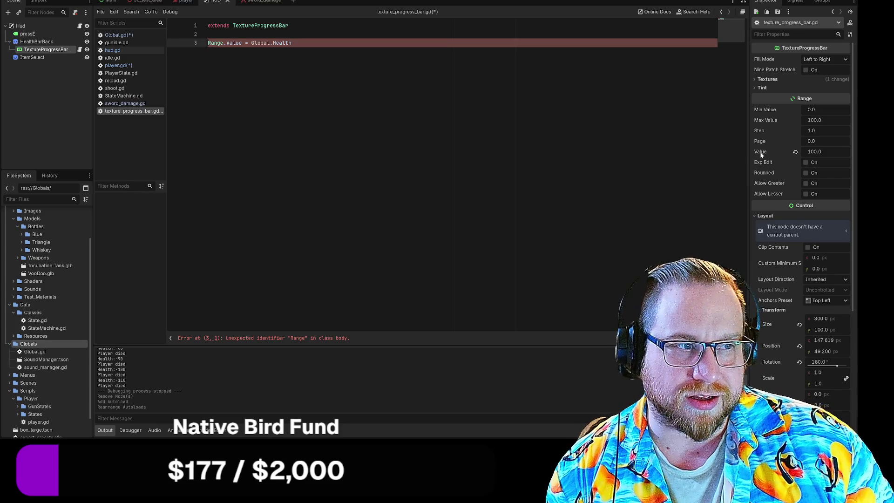
pyautogui.moveTo(760, 154)
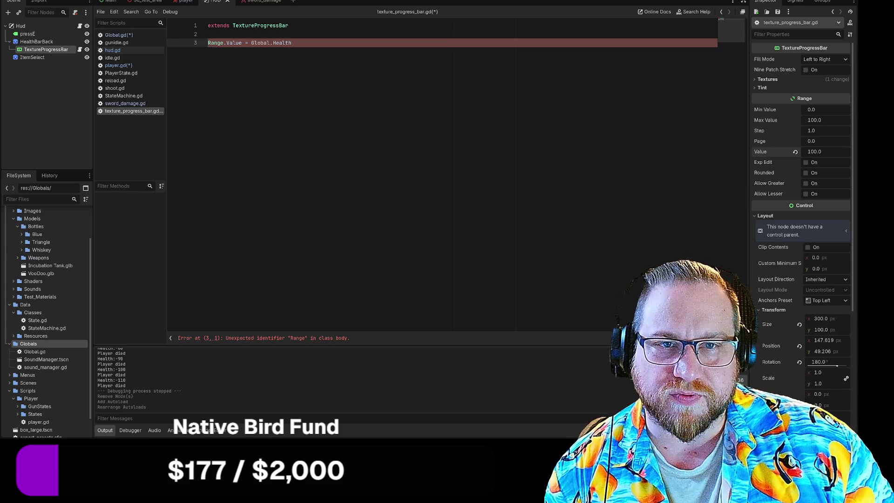
pyautogui.press('BackSpace')
pyautogui.write('v')
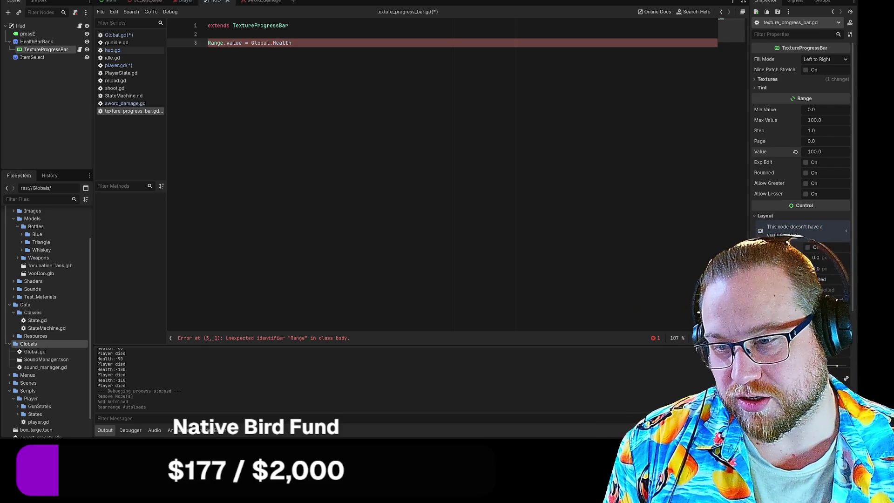
pyautogui.click(208, 34)
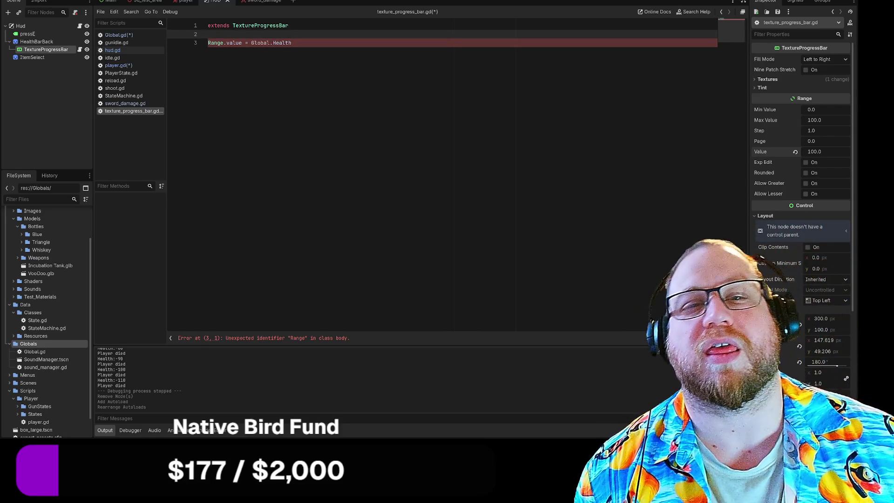
pyautogui.write('func')
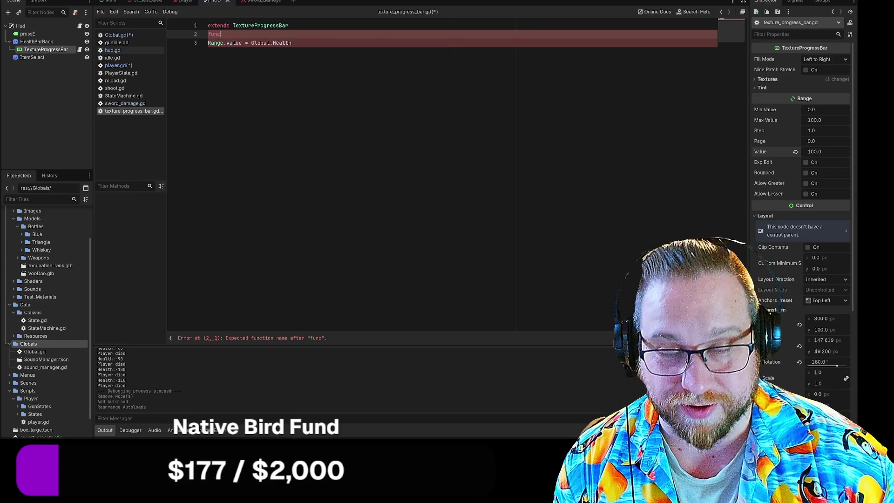
pyautogui.write(' _pro')
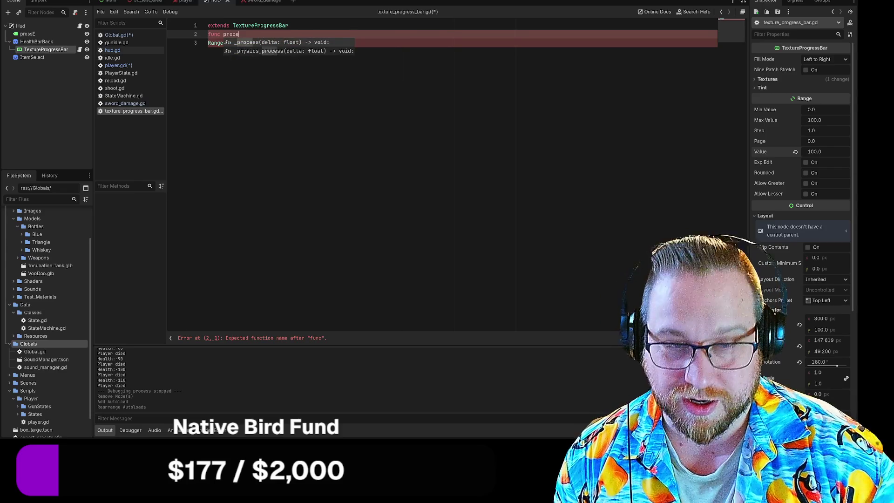
# Step: Complete the func _process declaration and indent the health assignment inside it
pyautogui.press('Return')
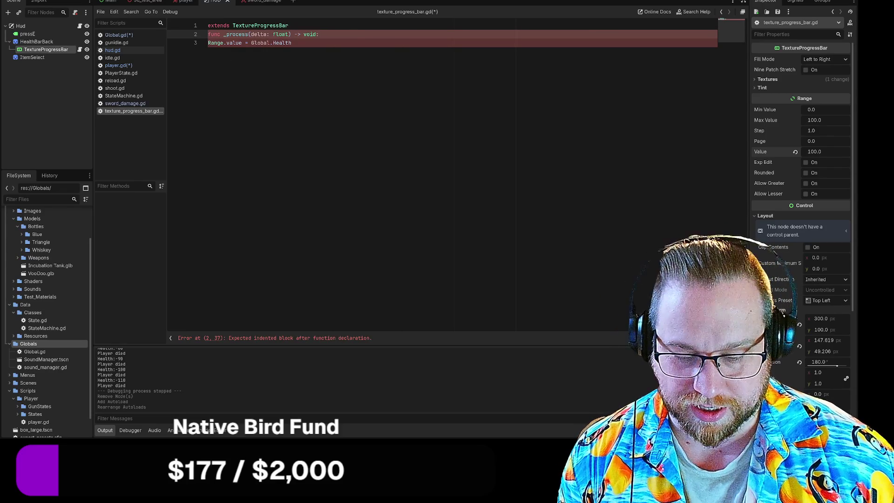
pyautogui.press('Down')
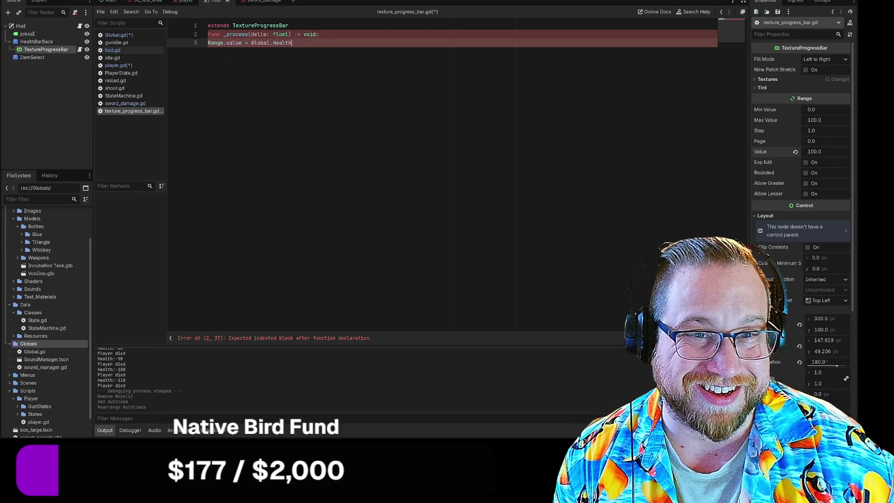
pyautogui.click(294, 34)
pyautogui.click(208, 43)
pyautogui.press('Tab')
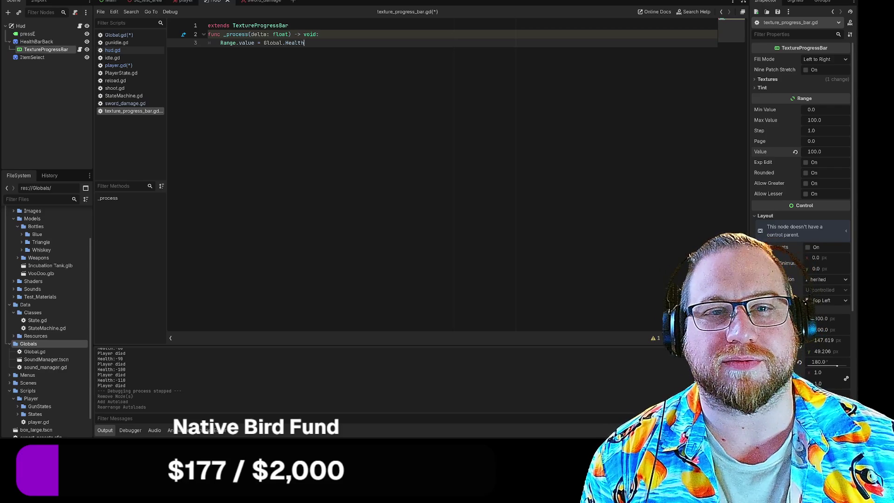
# Step: Insert a blank line after extends, then save and run the project with F5
pyautogui.click(289, 26)
pyautogui.press('Return')
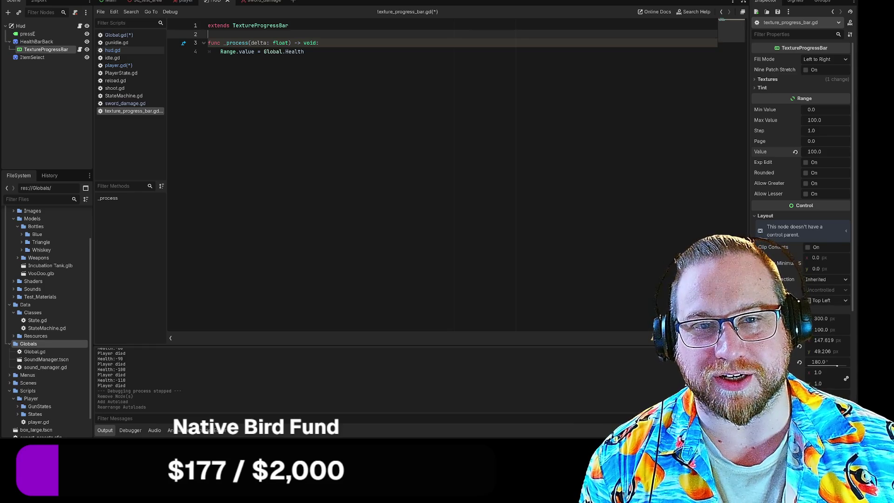
pyautogui.click(239, 51)
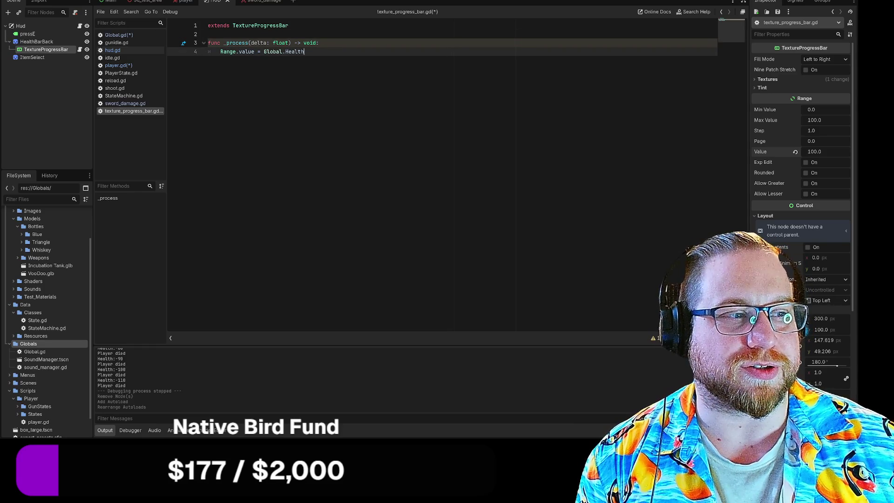
pyautogui.press('F5')
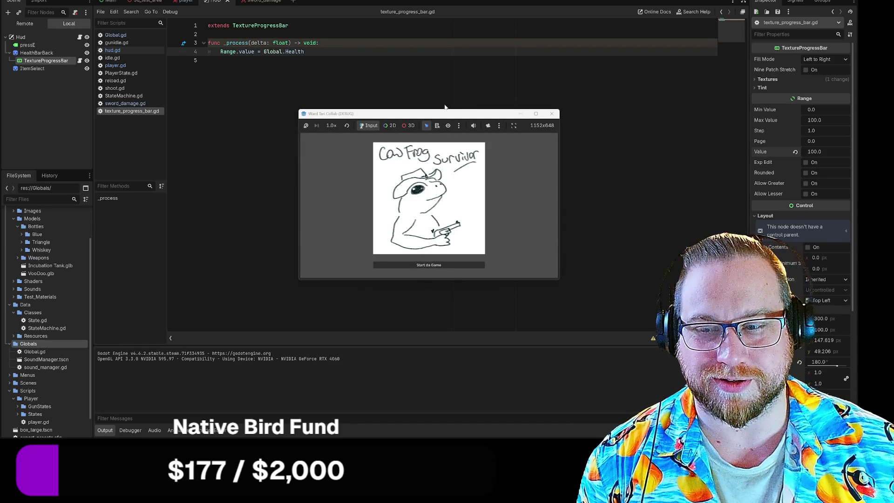
# Step: Delete the 'Range.' prefix so line 4 reads value = Global.Health, then relaunch the game
pyautogui.moveTo(452, 115)
pyautogui.mouseDown()
pyautogui.moveTo(316, 65)
pyautogui.moveTo(274, 18)
pyautogui.moveTo(285, 20)
pyautogui.mouseUp()
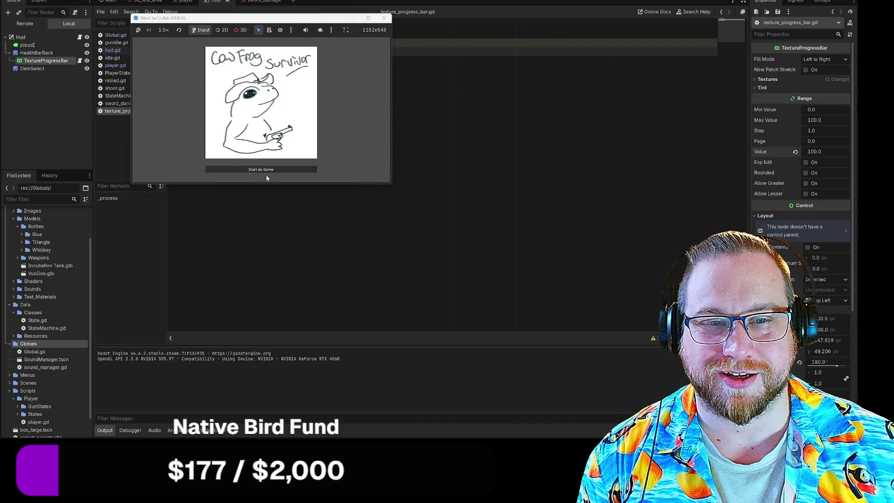
pyautogui.click(265, 172)
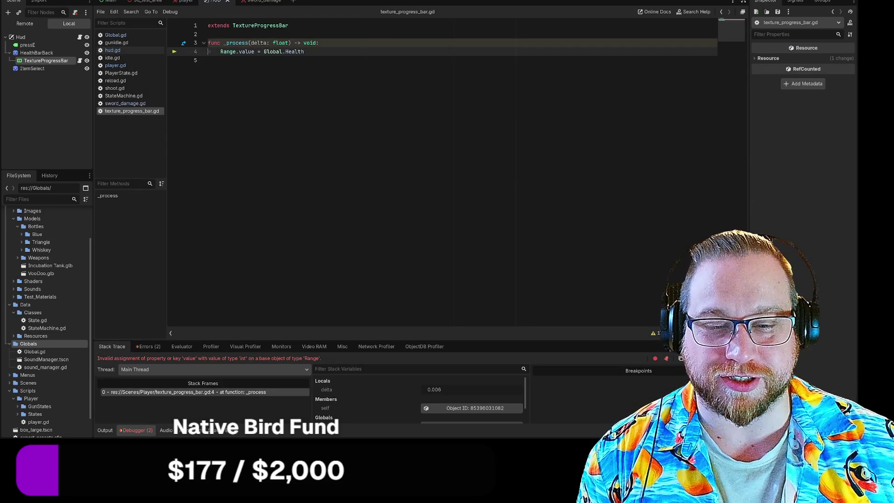
pyautogui.moveTo(220, 51)
pyautogui.mouseDown()
pyautogui.moveTo(304, 51)
pyautogui.moveTo(245, 51)
pyautogui.mouseUp()
pyautogui.press('BackSpace')
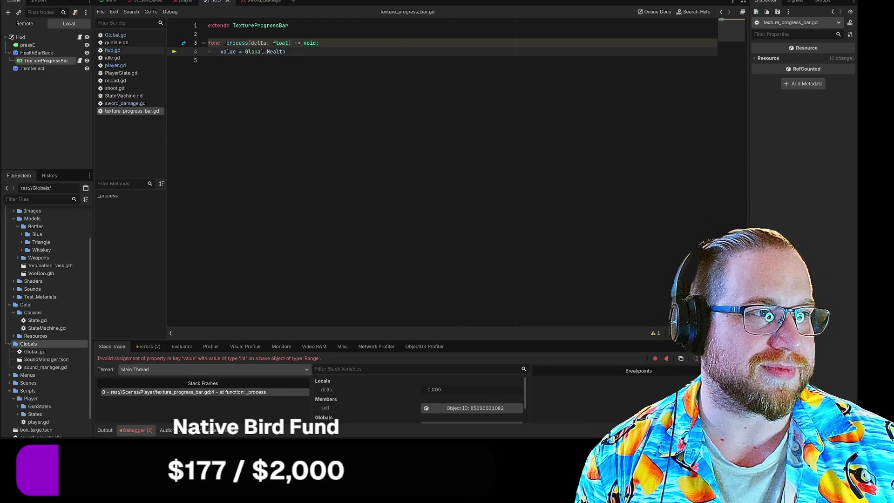
pyautogui.press('F5')
pyautogui.moveTo(455, 116)
pyautogui.mouseDown()
pyautogui.moveTo(391, 62)
pyautogui.moveTo(224, 6)
pyautogui.mouseUp()
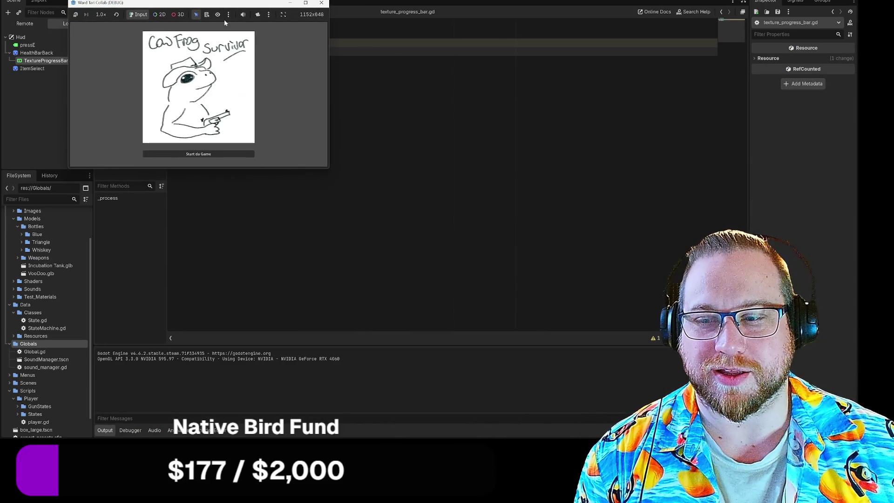
# Step: Start the game, let health drain to 0 until the player dies, then close it
pyautogui.click(198, 154)
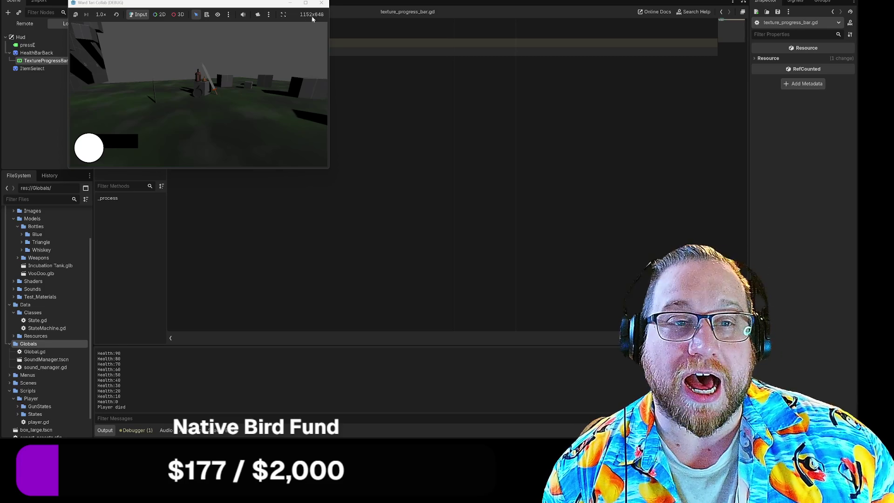
pyautogui.click(322, 2)
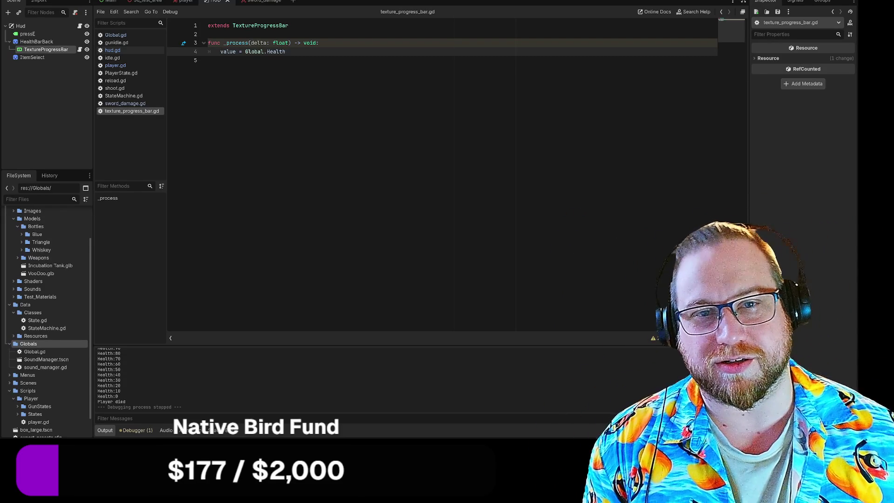
pyautogui.click(286, 51)
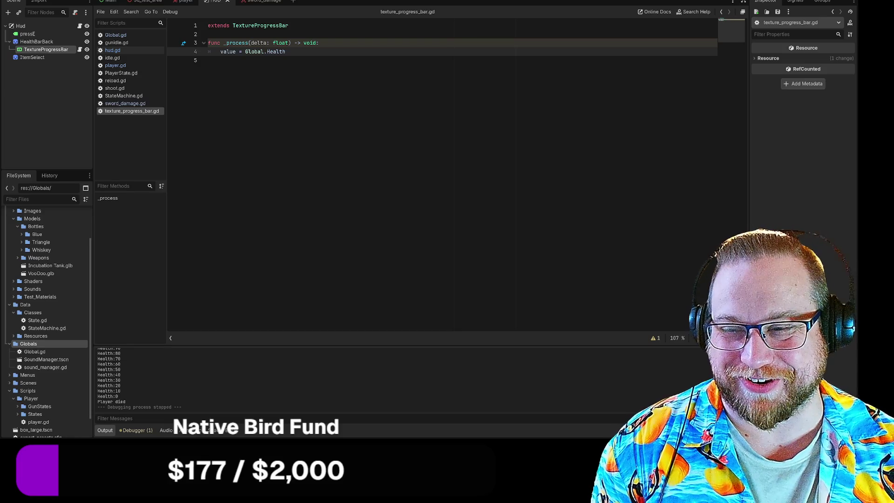
pyautogui.press('Down')
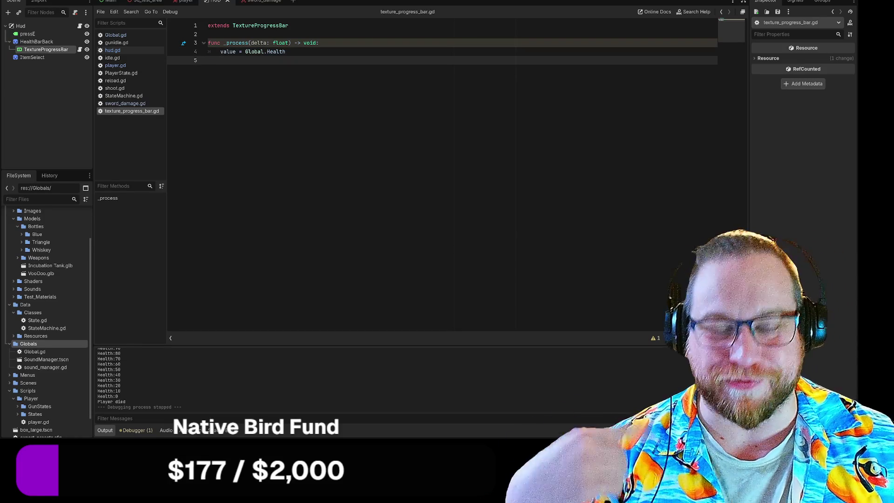
pyautogui.press('Return')
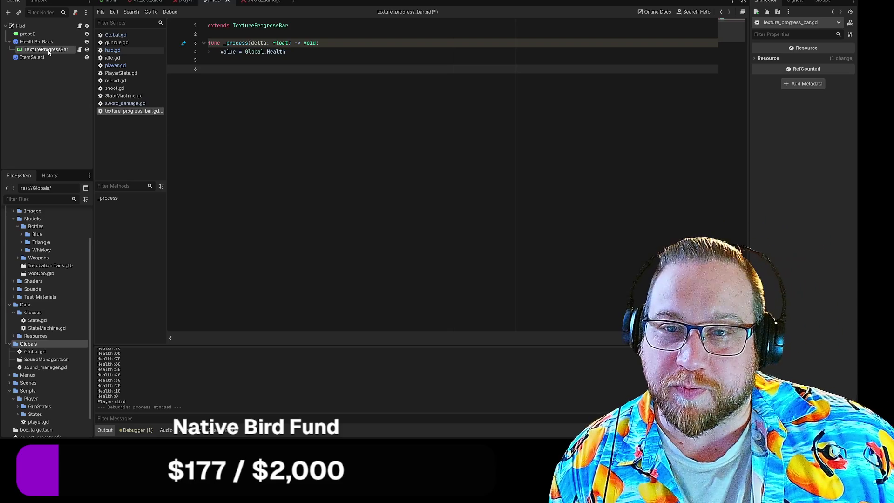
pyautogui.click(45, 57)
# Step: Set TextureProgressBar's Fill Mode to Right to Left, then open player.gd in the player scene
pyautogui.click(47, 50)
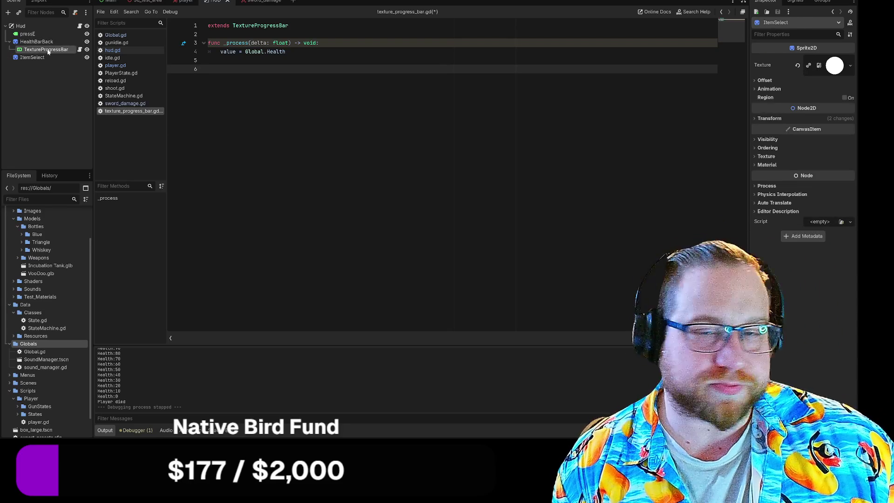
pyautogui.click(39, 52)
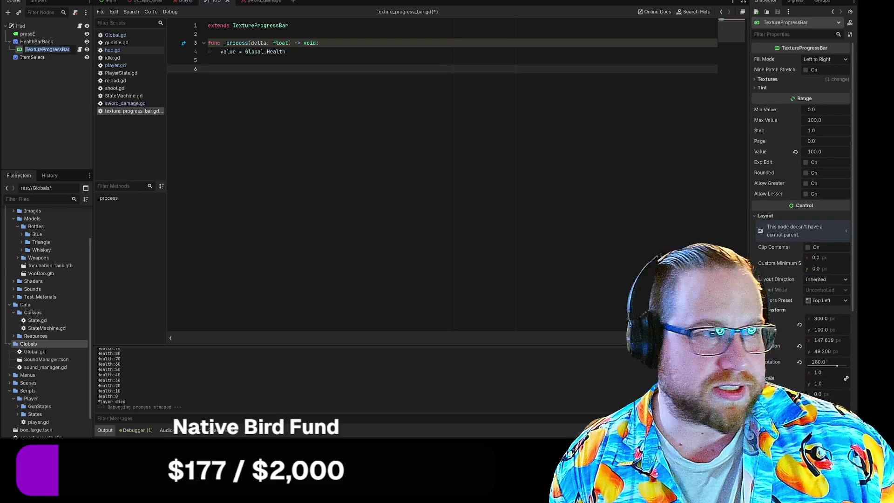
pyautogui.press('Escape')
pyautogui.click(837, 61)
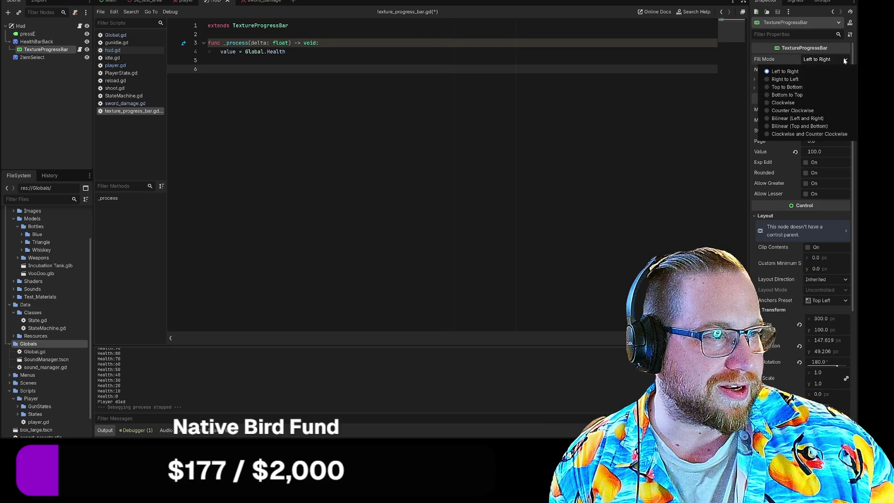
pyautogui.click(773, 80)
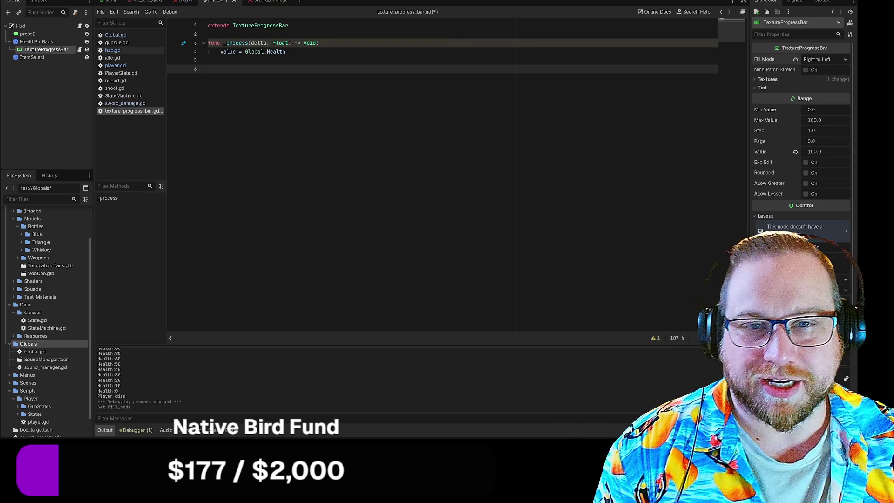
pyautogui.click(186, 1)
pyautogui.click(122, 65)
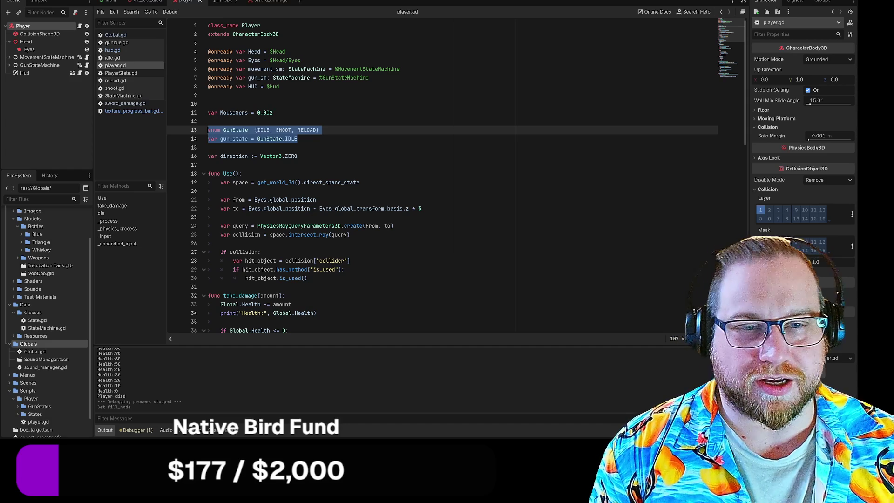
# Step: Comment out the GunState enum and gun_state lines 13–14 with #
pyautogui.click(297, 139)
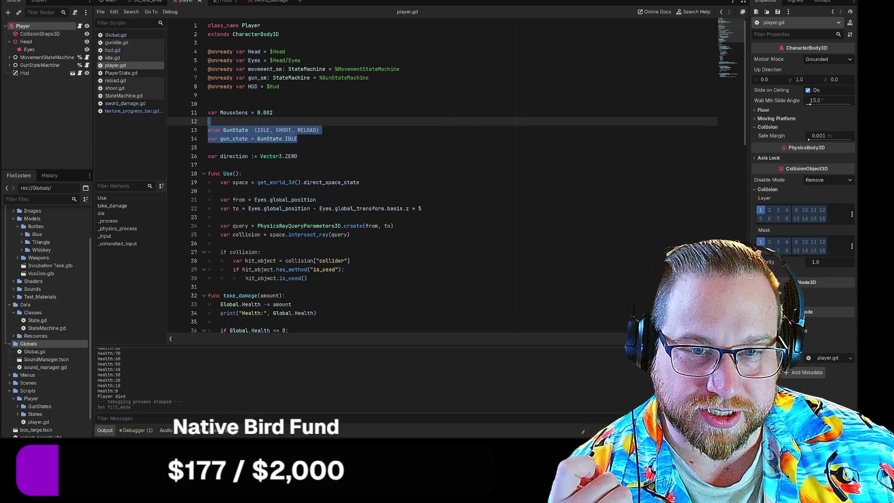
pyautogui.click(223, 130)
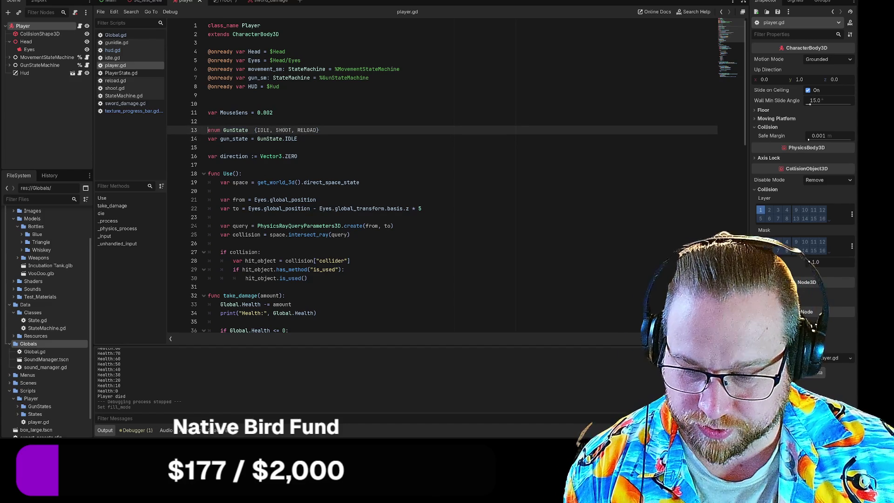
pyautogui.click(208, 132)
pyautogui.write('#')
pyautogui.keyDown('shift'); pyautogui.click(208, 139); pyautogui.keyUp('shift')
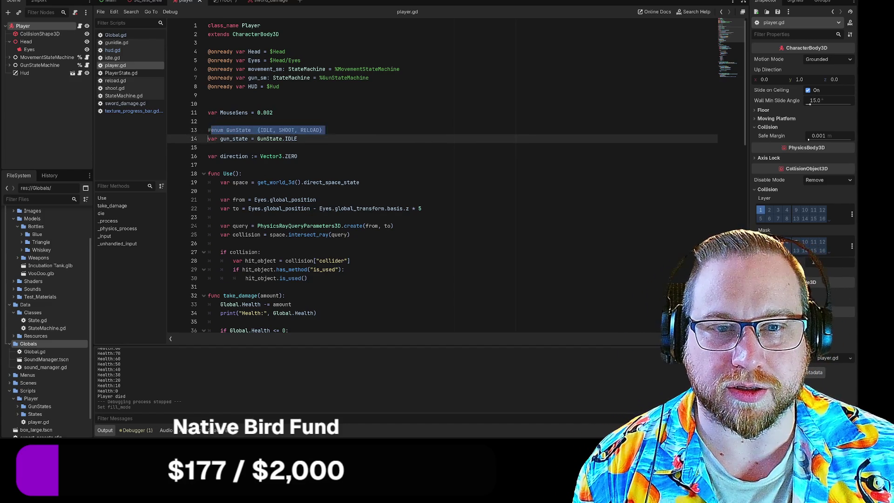
pyautogui.write('##')
pyautogui.hotkey('ctrl', 'z')
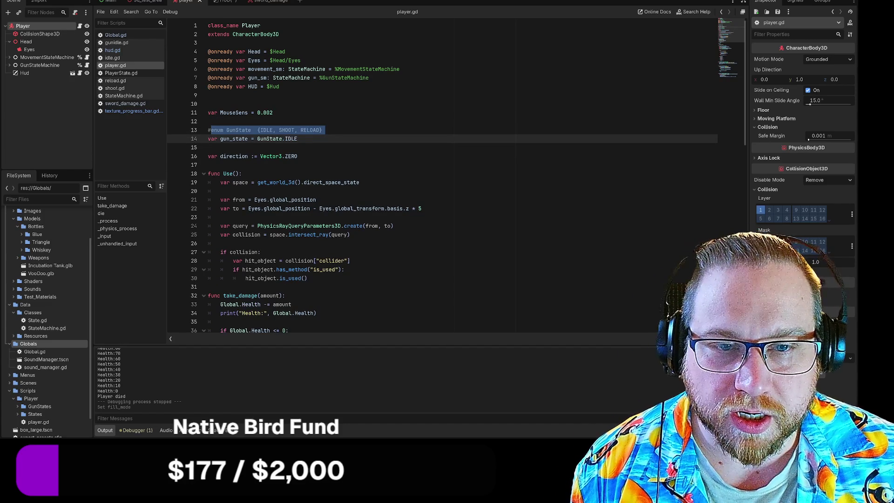
pyautogui.hotkey('ctrl', 'z')
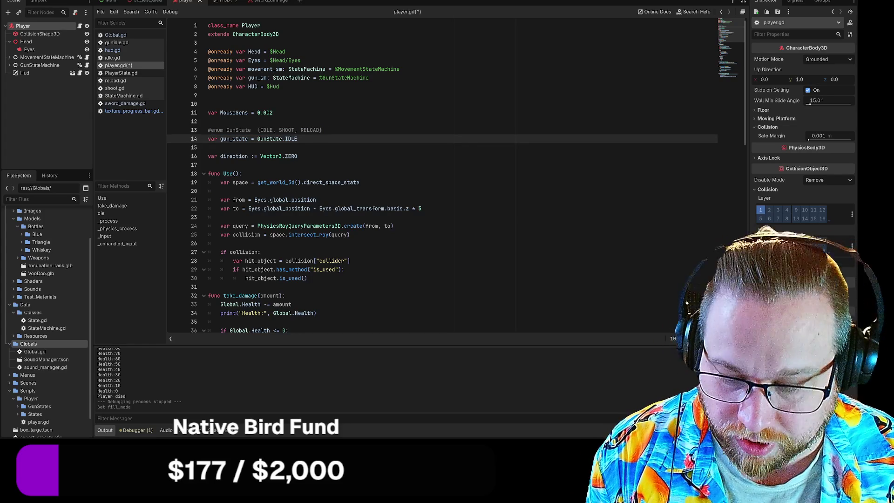
pyautogui.write('#')
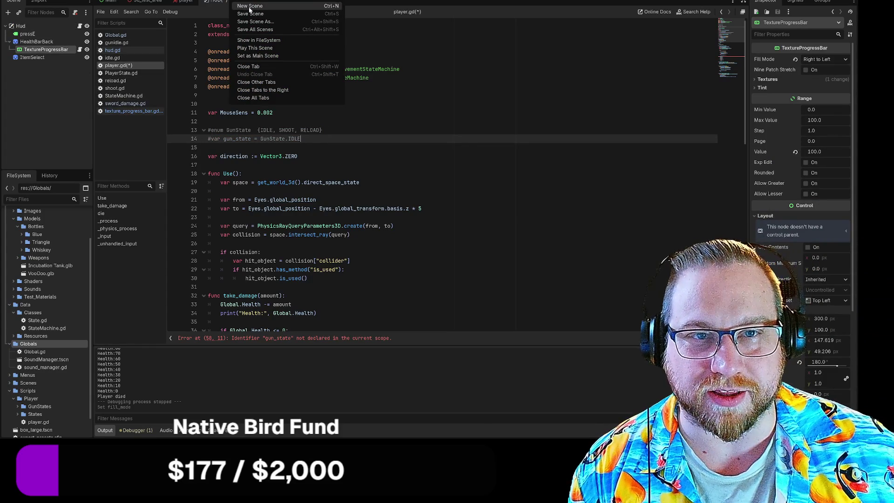
# Step: Save player.gd and run the game from the player scene
pyautogui.click(250, 14)
pyautogui.click(183, 3)
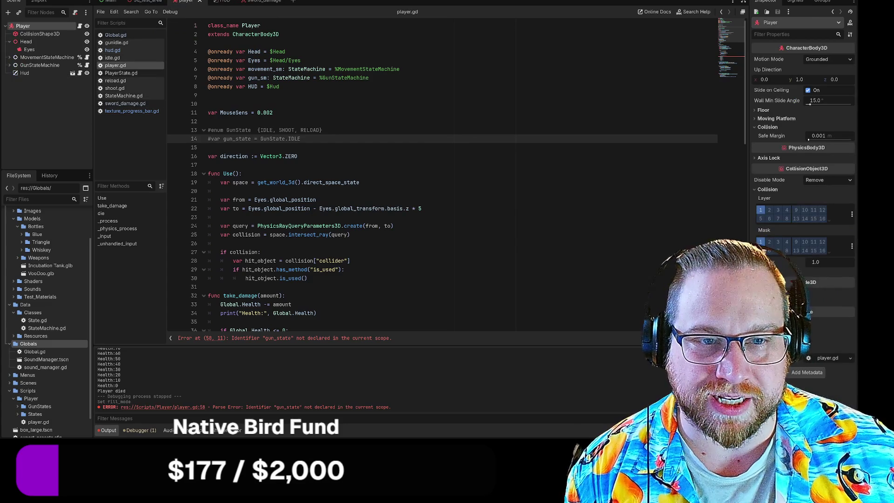
pyautogui.press('F5')
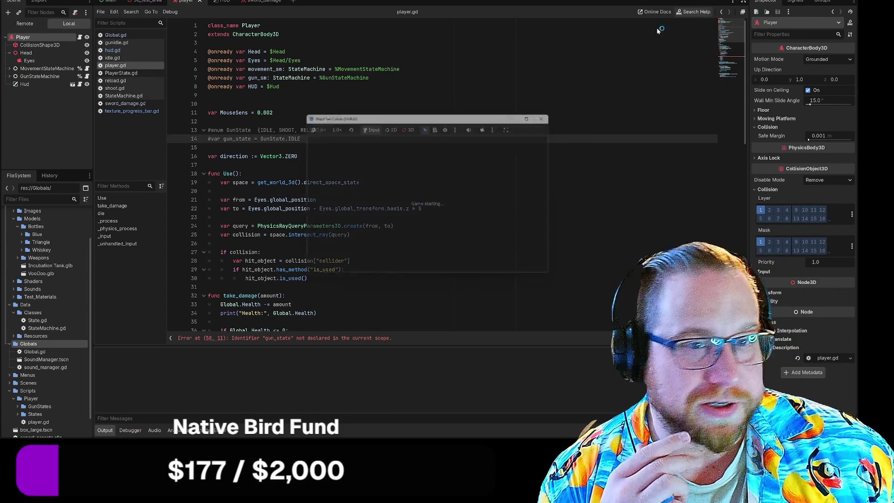
# Step: Start the game and inspect the failed player assertion on line 18 of PlayerState.gd
pyautogui.click(413, 268)
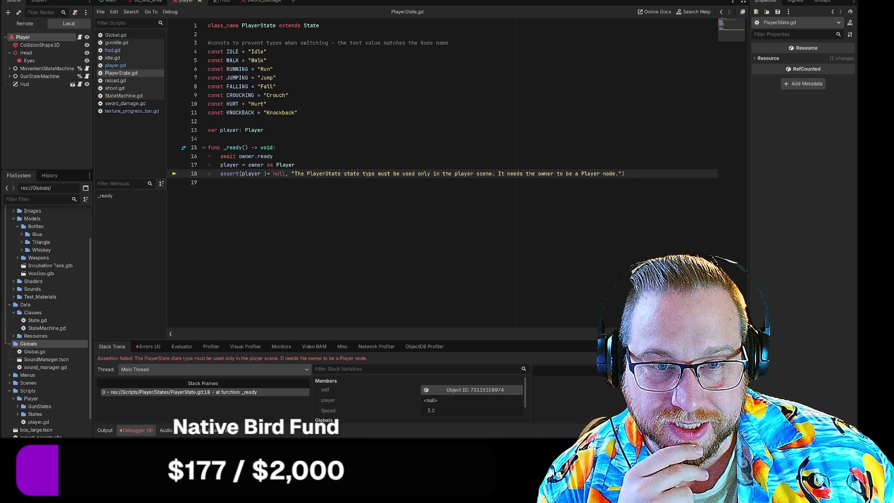
pyautogui.press('Up')
pyautogui.press('End')
pyautogui.click(238, 173)
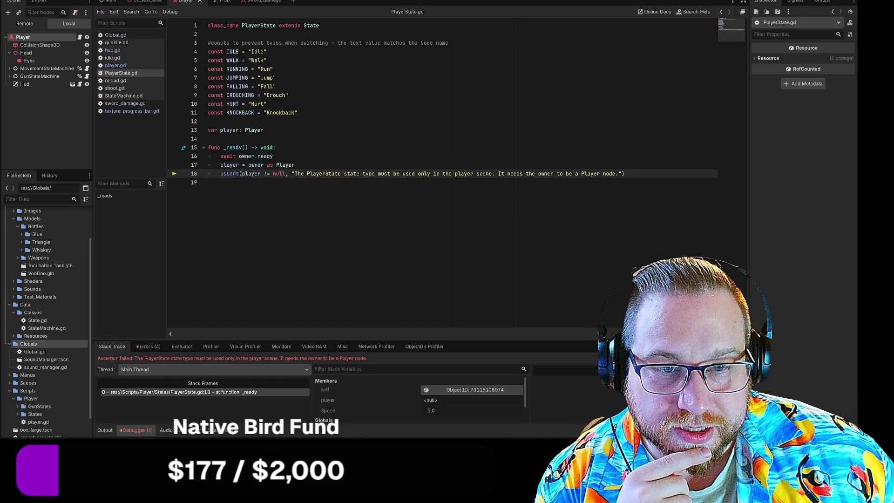
pyautogui.moveTo(302, 173); pyautogui.dragTo(208, 183)
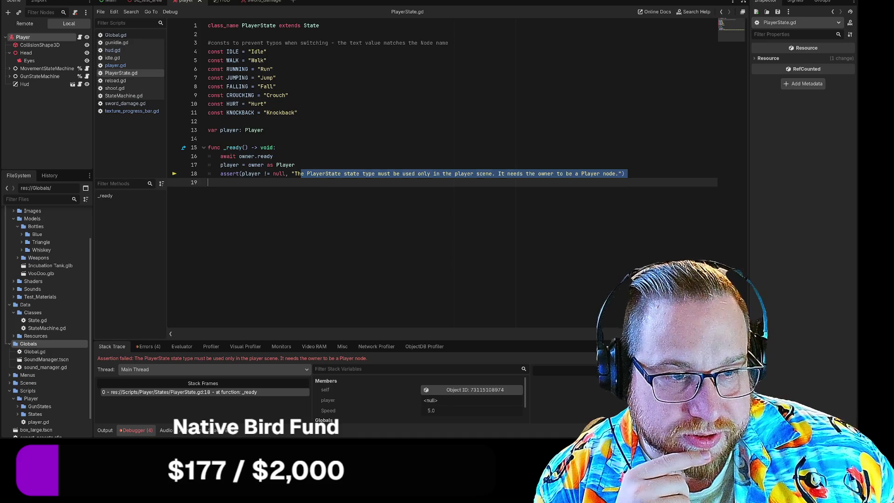
pyautogui.hotkey('shift', 'Left')
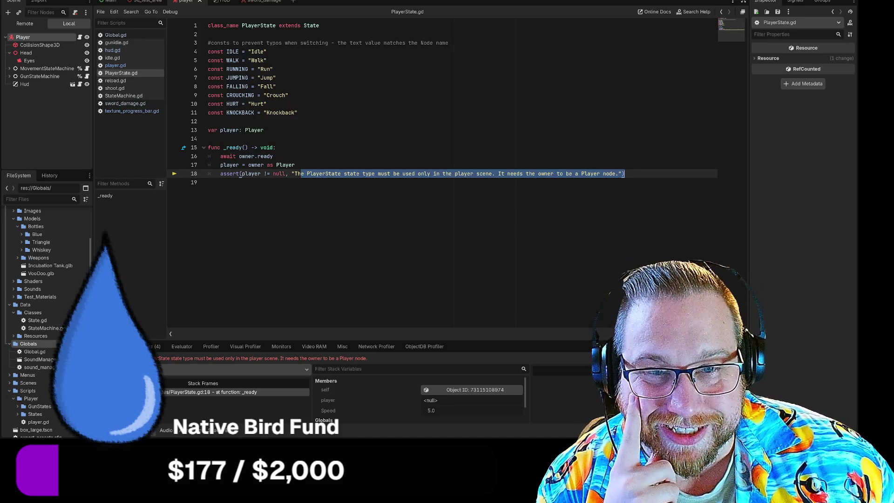
pyautogui.click(264, 130)
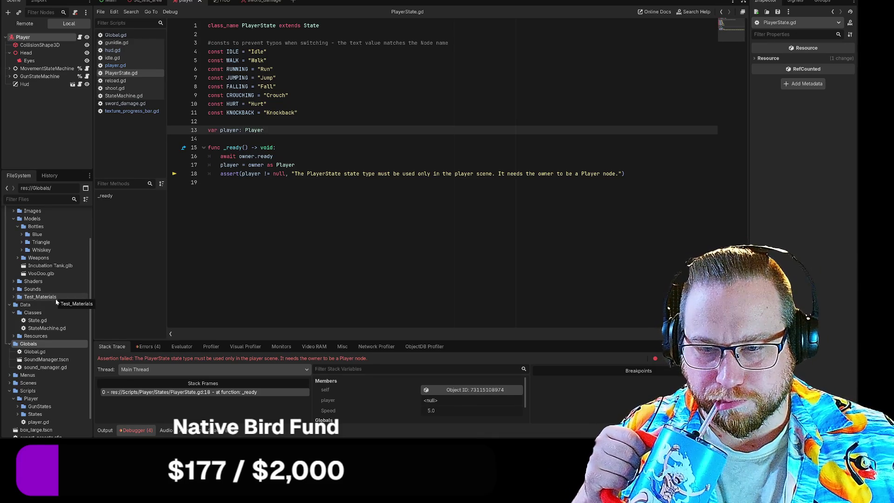
# Step: Expand the Scripts/Player/GunStates folder and open GunState.gd
pyautogui.scroll(-1, 56, 309)
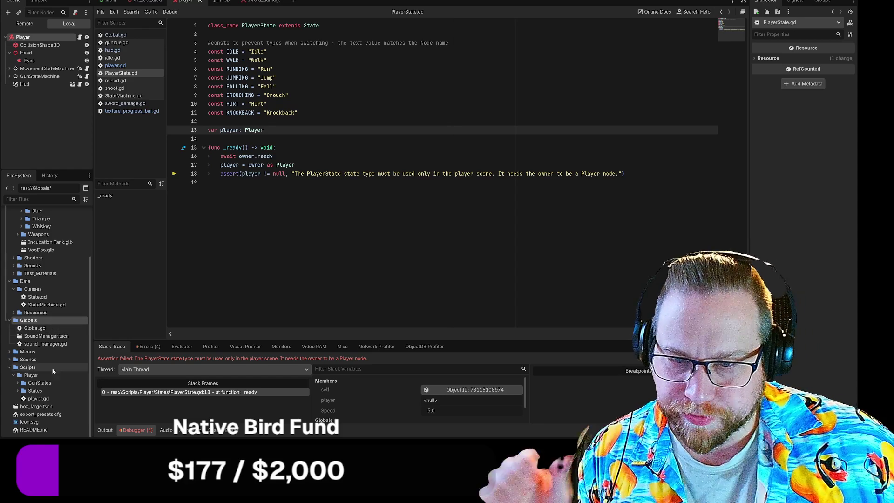
pyautogui.click(19, 383)
pyautogui.scroll(-1, 22, 385)
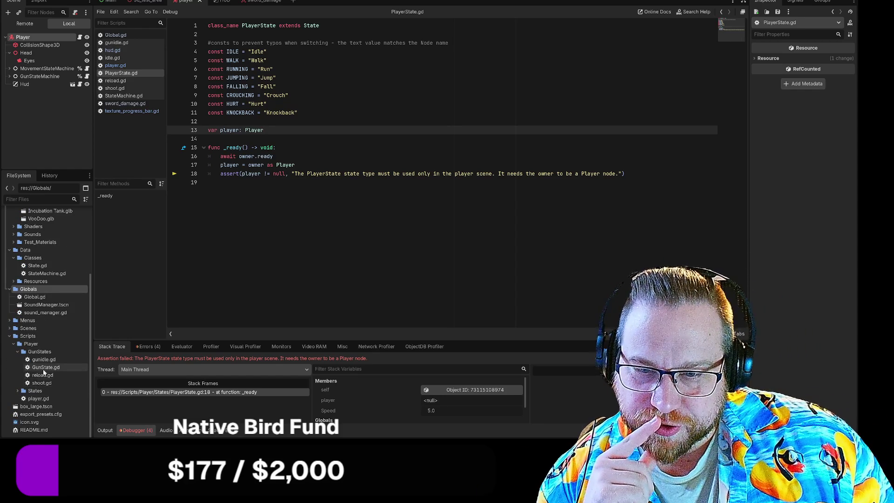
pyautogui.doubleClick(45, 367)
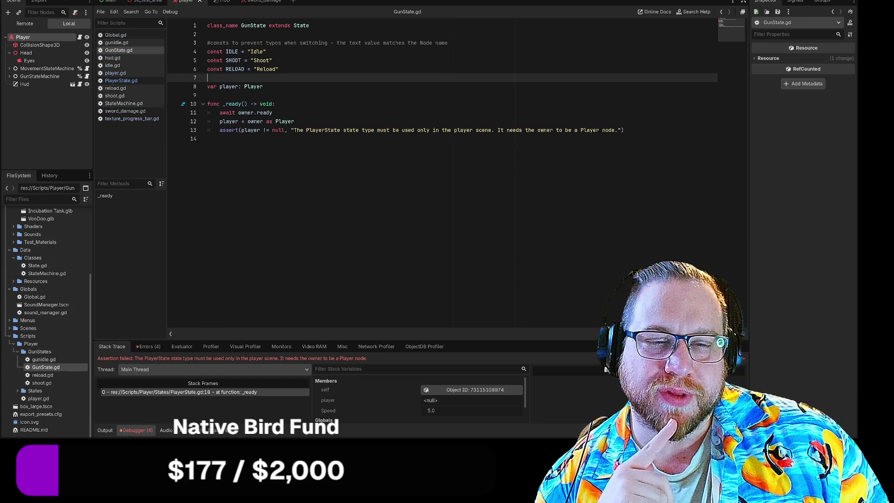
# Step: Review GunState.gd's class declaration, player variable and IDLE, SHOOT, RELOAD constants
pyautogui.click(228, 86)
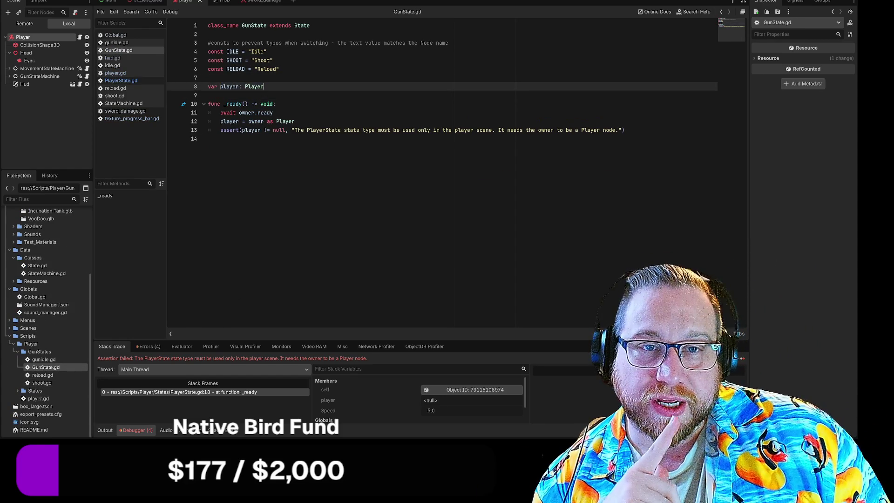
pyautogui.moveTo(248, 25); pyautogui.dragTo(311, 25)
pyautogui.click(310, 25)
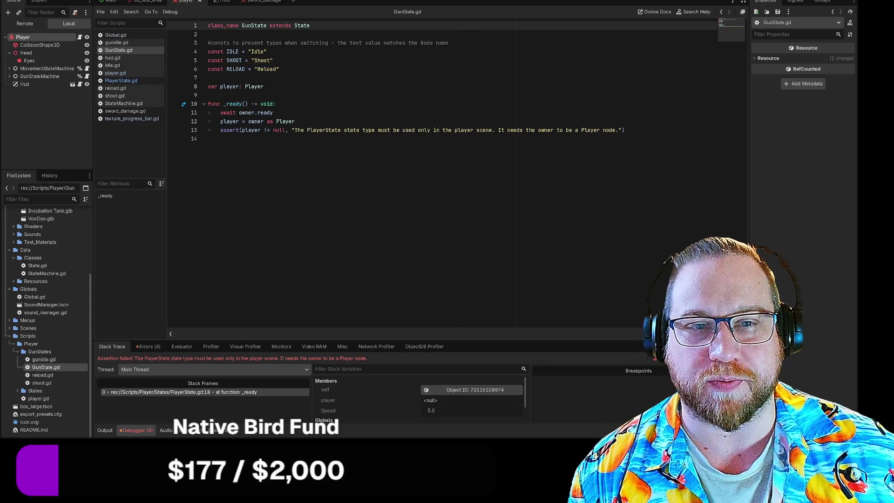
pyautogui.click(279, 69)
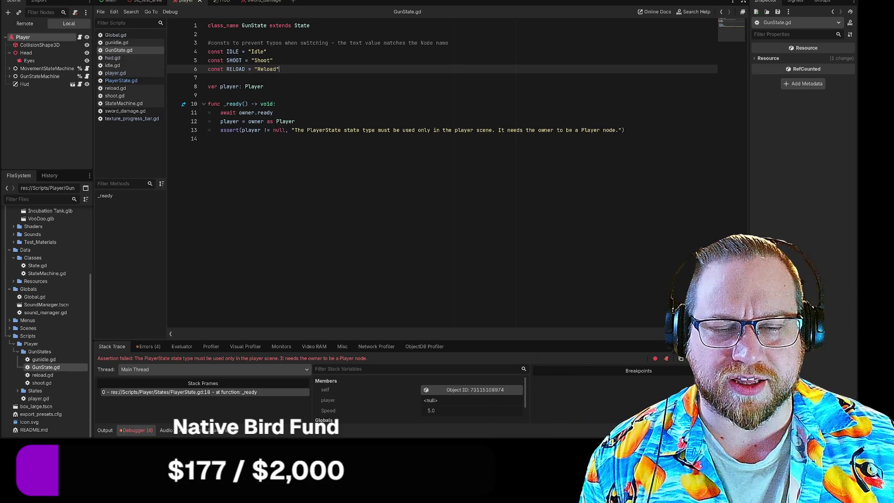
pyautogui.press('Down')
pyautogui.press('Down')
pyautogui.press('Down')
pyautogui.press('Up')
pyautogui.press('Up')
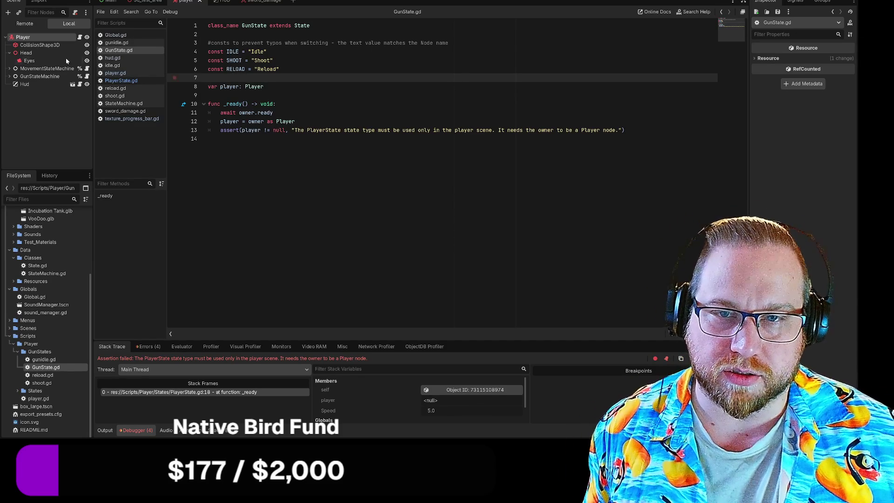
pyautogui.click(120, 81)
# Step: Move PlayerState.gd and GunState.gd to the top of the open scripts list
pyautogui.moveTo(115, 37)
pyautogui.mouseDown()
pyautogui.moveTo(118, 52)
pyautogui.moveTo(119, 44)
pyautogui.mouseUp()
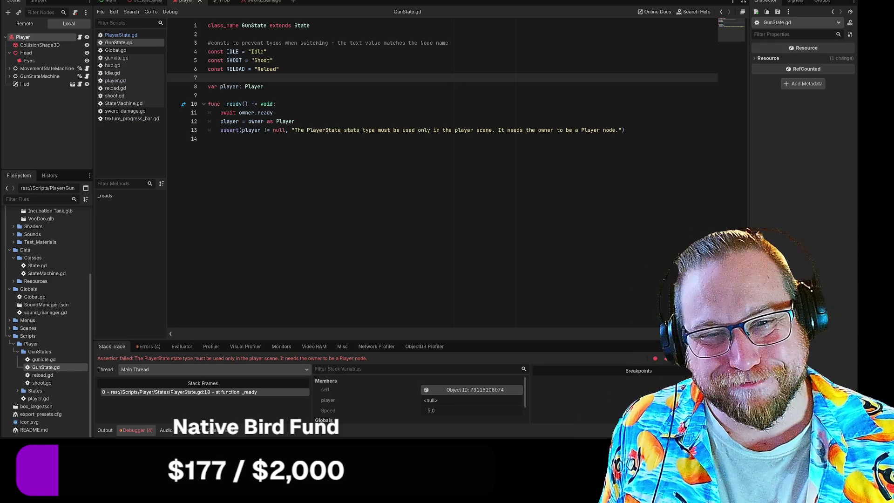
pyautogui.press('Down')
pyautogui.press('Down')
pyautogui.press('Up')
pyautogui.press('Up')
pyautogui.press('Down')
pyautogui.press('Down')
pyautogui.press('Up')
pyautogui.press('Up')
pyautogui.press('Down')
pyautogui.press('Down')
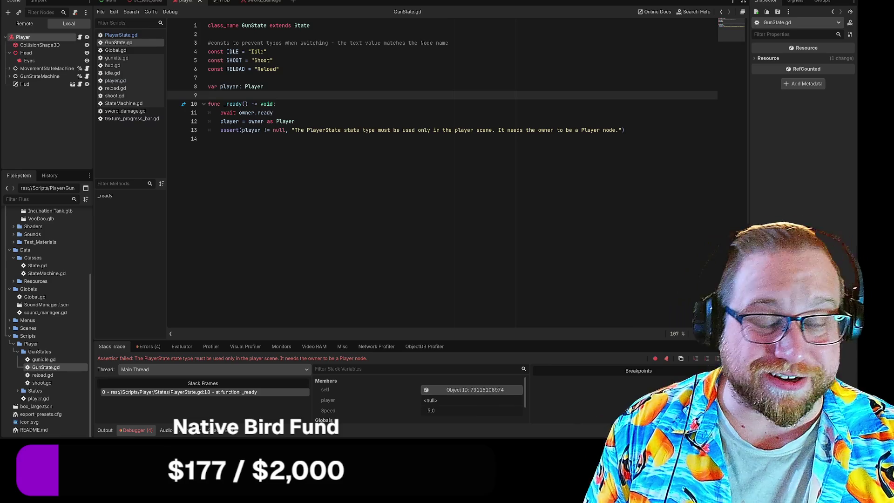
pyautogui.click(264, 86)
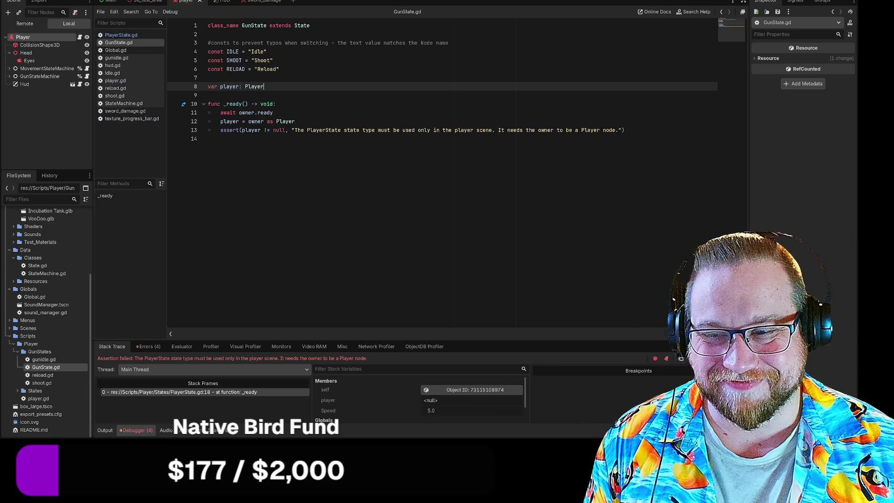
pyautogui.click(208, 95)
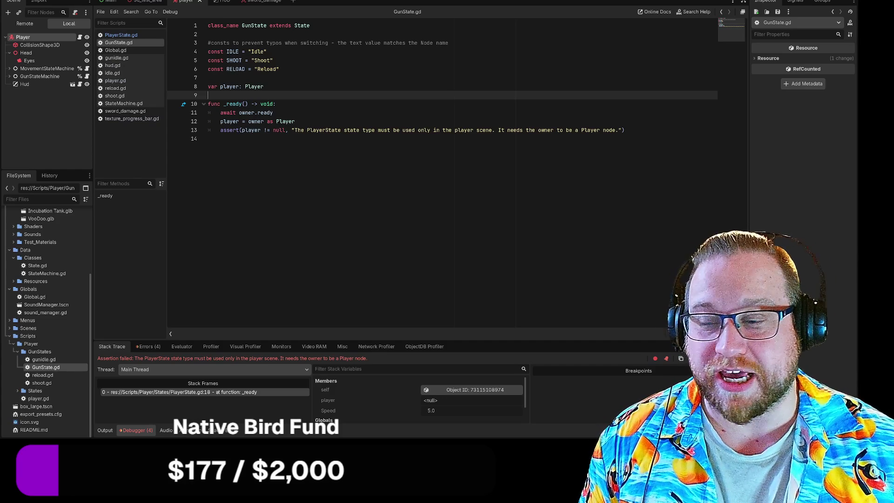
pyautogui.click(208, 77)
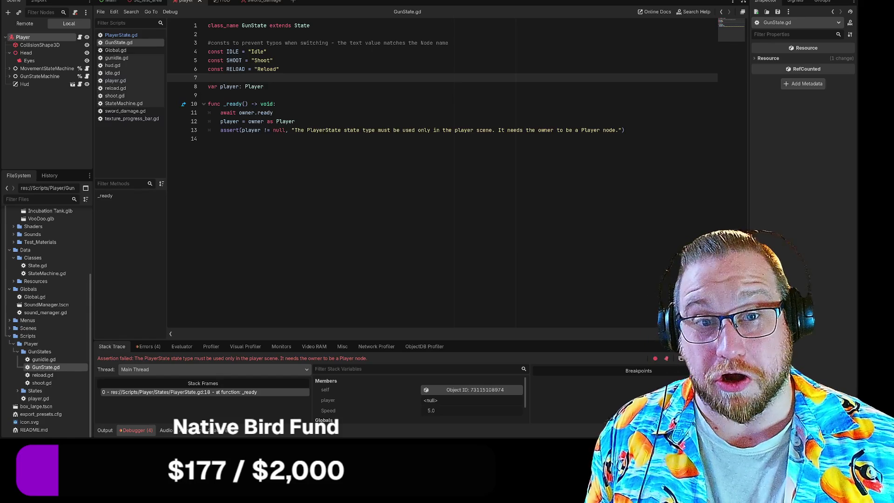
pyautogui.press('Down')
pyautogui.press('Down')
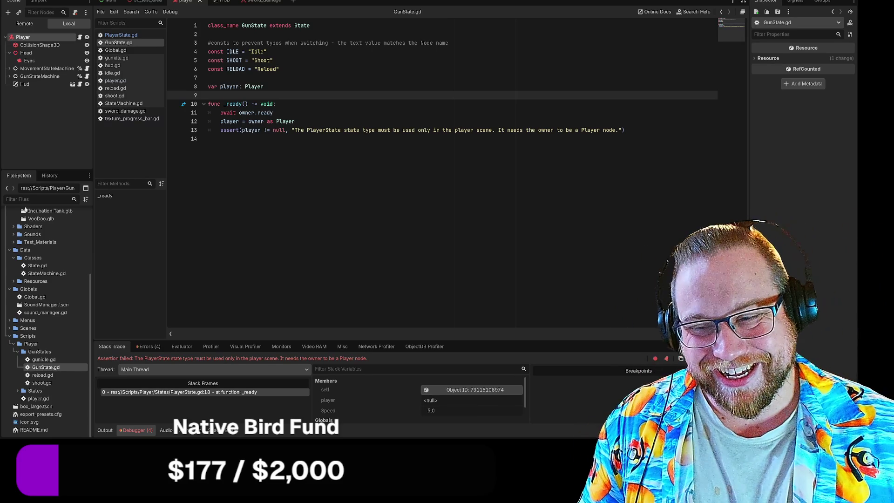
pyautogui.press('Up')
pyautogui.press('Up')
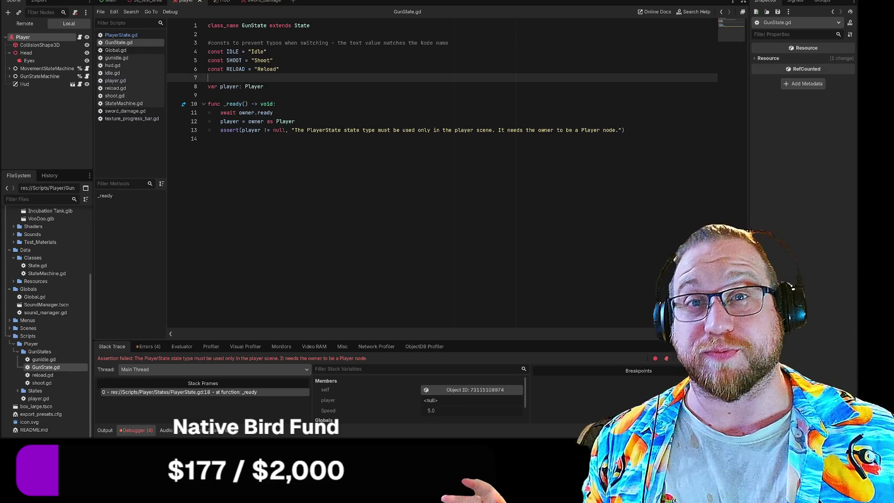
pyautogui.click(208, 138)
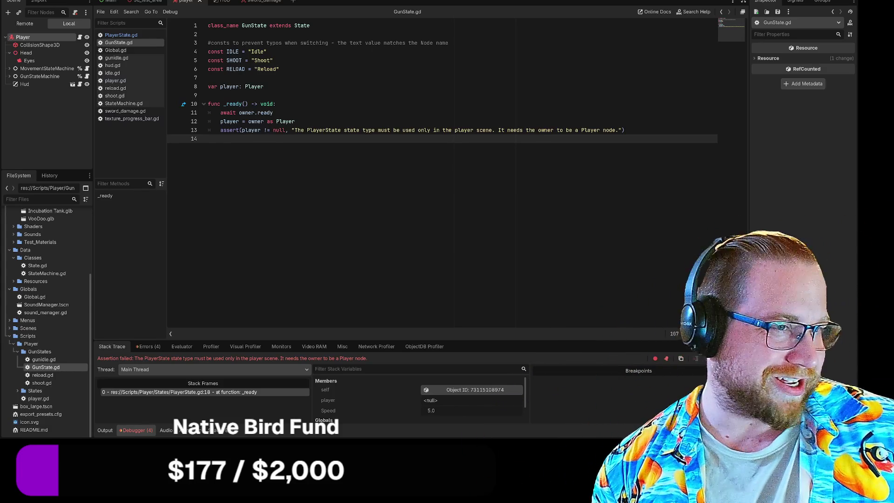
# Step: Run the project with F5, enlarge the game window and click Start da Game
pyautogui.press('F5')
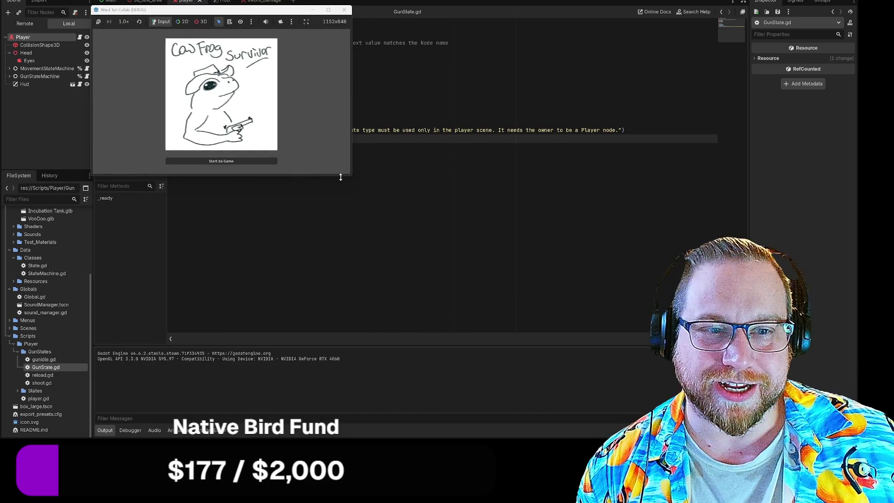
pyautogui.moveTo(350, 178); pyautogui.dragTo(400, 208)
pyautogui.click(284, 188)
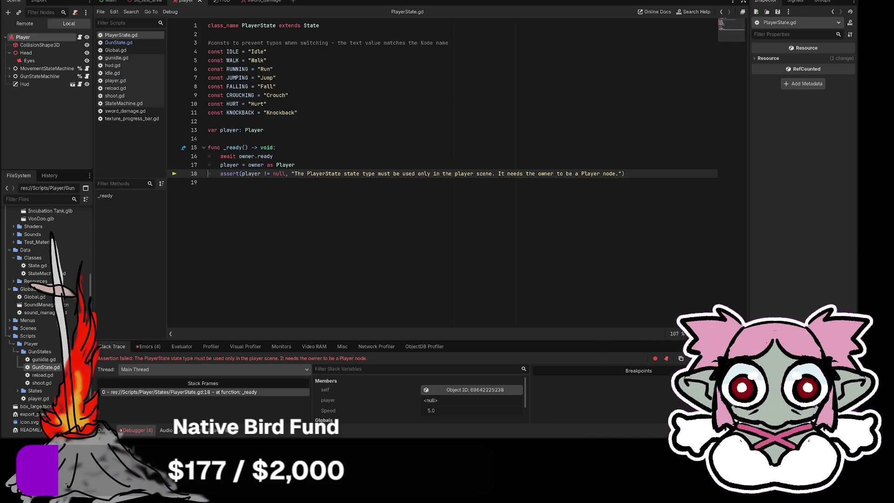
# Step: Open StateMachine.gd from the MovementStateMachine node's script icon
pyautogui.click(87, 68)
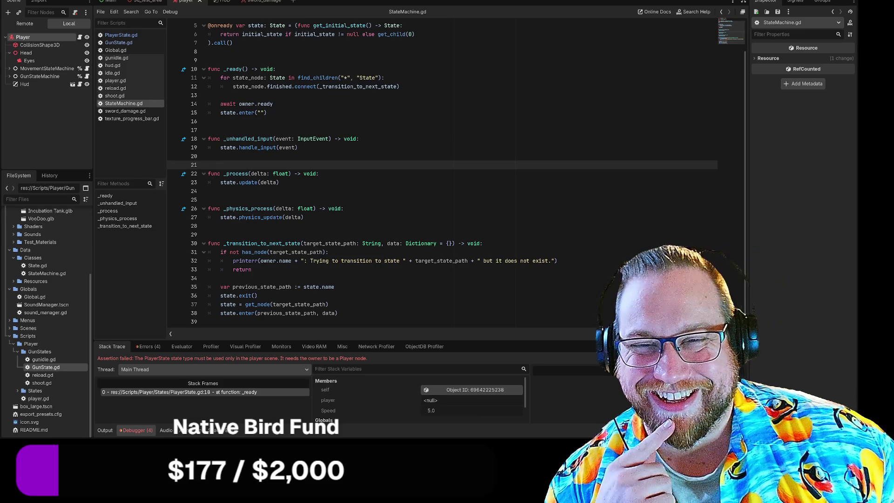
pyautogui.click(208, 191)
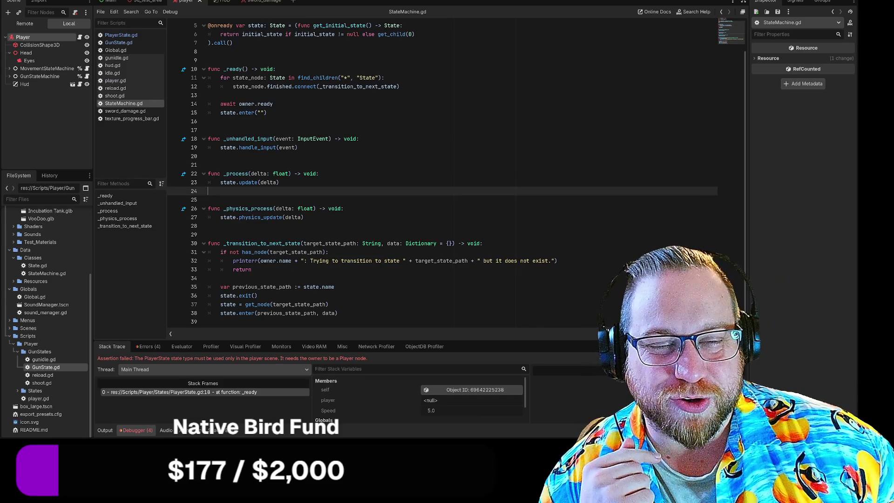
pyautogui.click(209, 199)
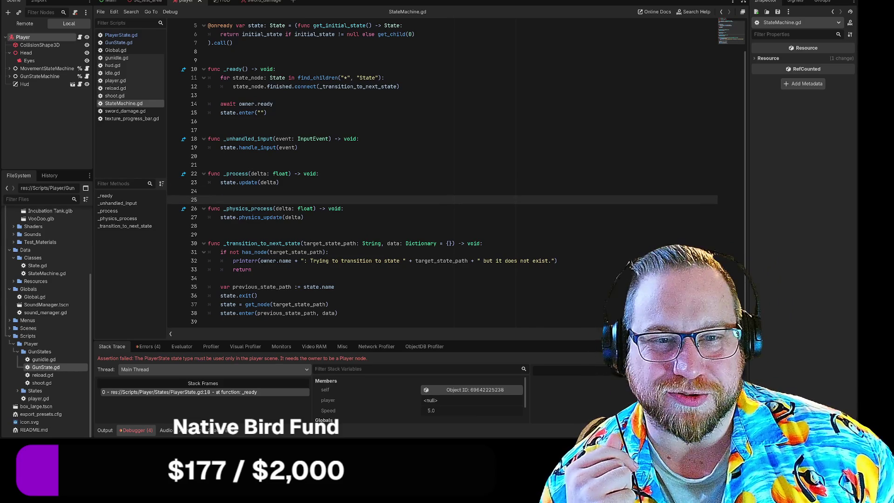
pyautogui.click(208, 156)
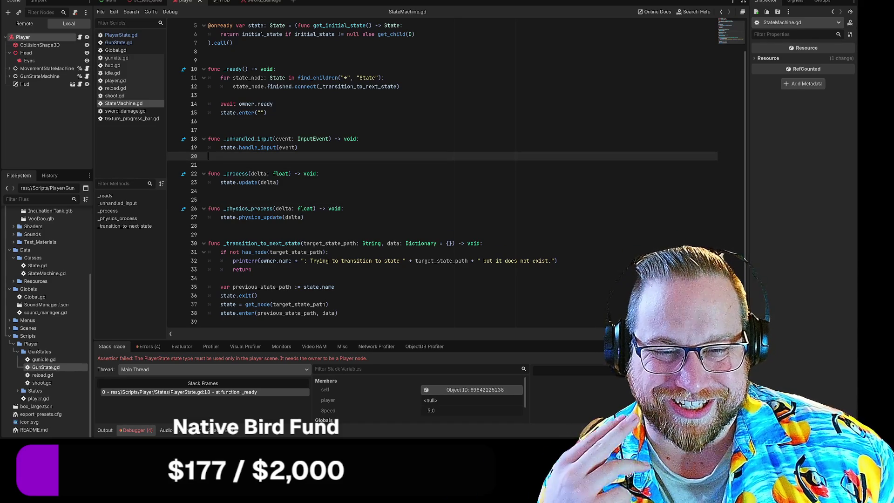
pyautogui.click(208, 164)
pyautogui.click(208, 156)
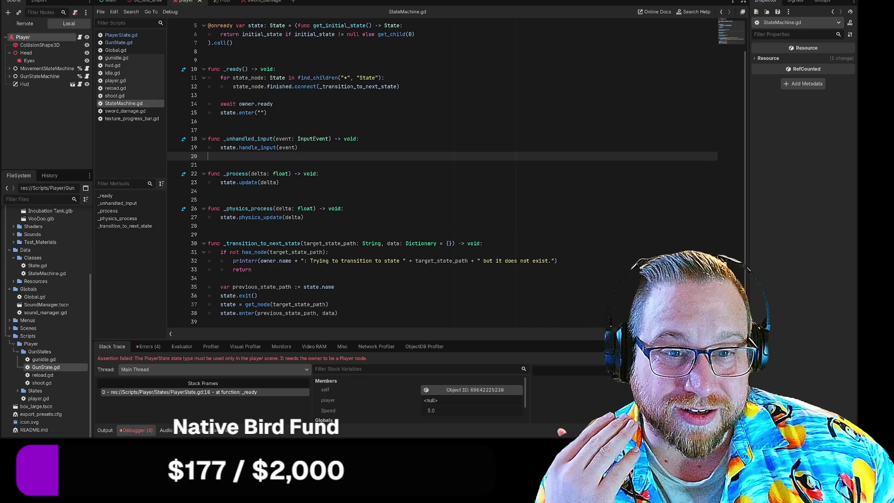
pyautogui.scroll(2, 442, 172)
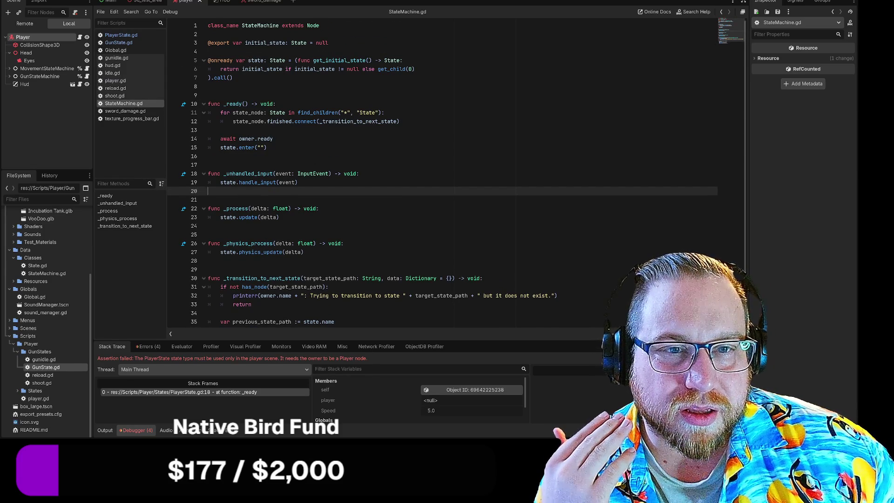
pyautogui.moveTo(208, 60); pyautogui.dragTo(414, 69)
pyautogui.click(232, 78)
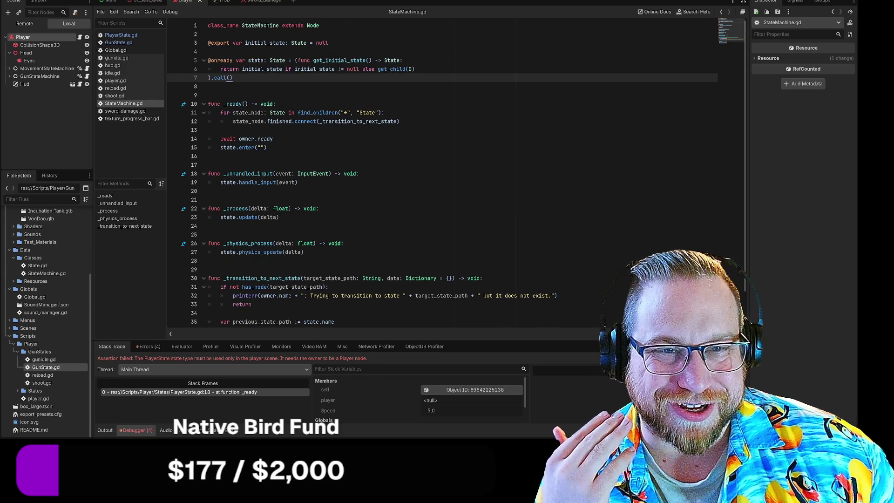
pyautogui.click(328, 43)
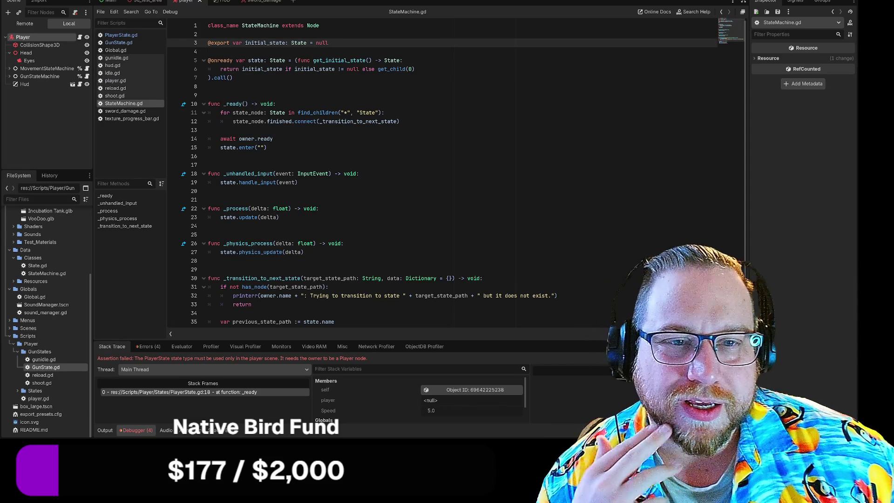
pyautogui.click(208, 95)
pyautogui.click(208, 86)
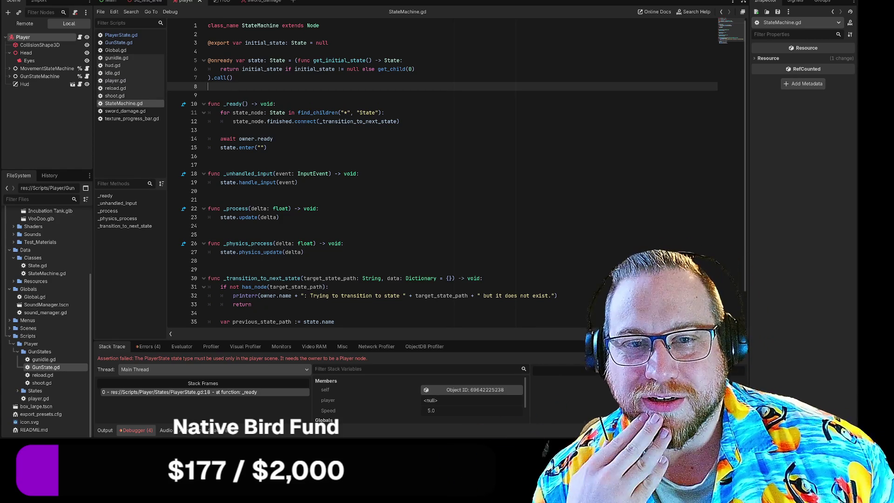
pyautogui.click(119, 42)
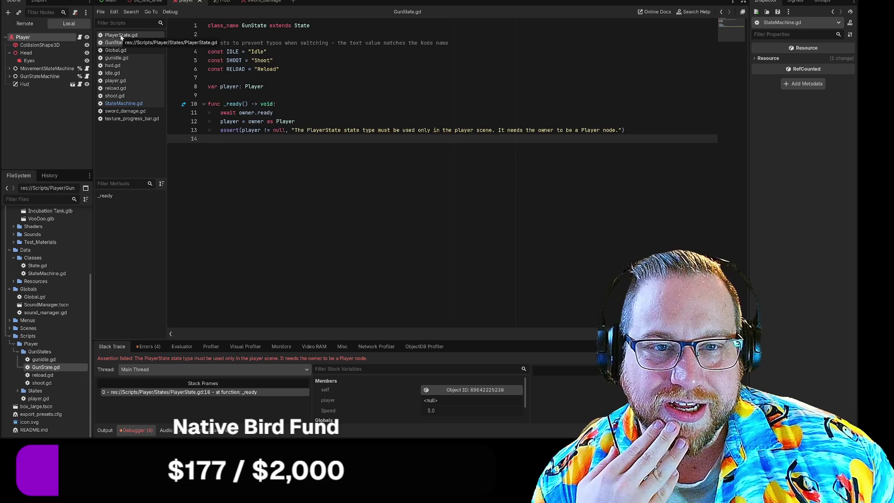
# Step: Compare GunState.gd with PlayerState.gd, then open player.gd and select its commented GunState lines
pyautogui.click(119, 35)
pyautogui.click(118, 43)
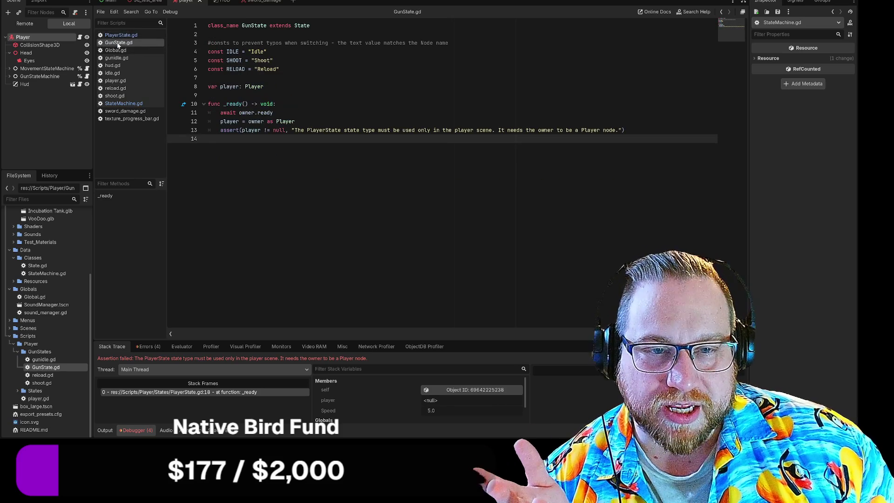
pyautogui.click(122, 36)
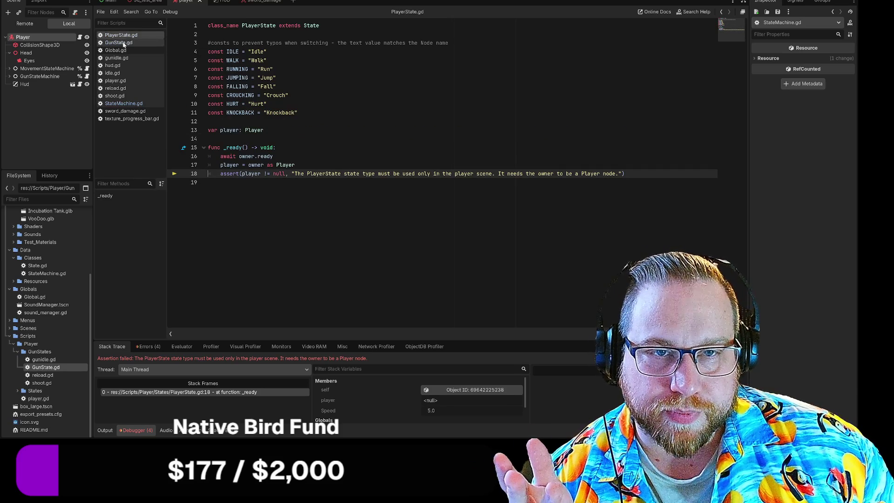
pyautogui.click(121, 43)
pyautogui.click(120, 35)
pyautogui.click(121, 42)
pyautogui.click(120, 35)
pyautogui.click(119, 43)
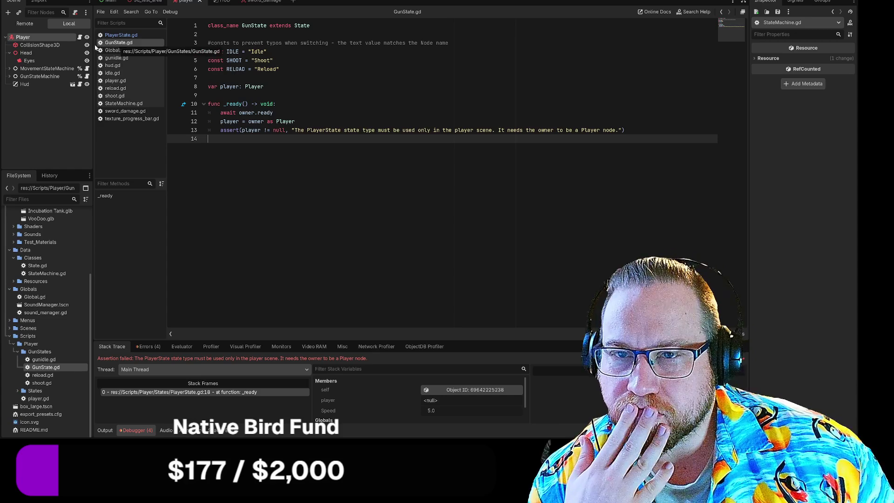
pyautogui.click(117, 82)
pyautogui.hotkey('shift', 'Up')
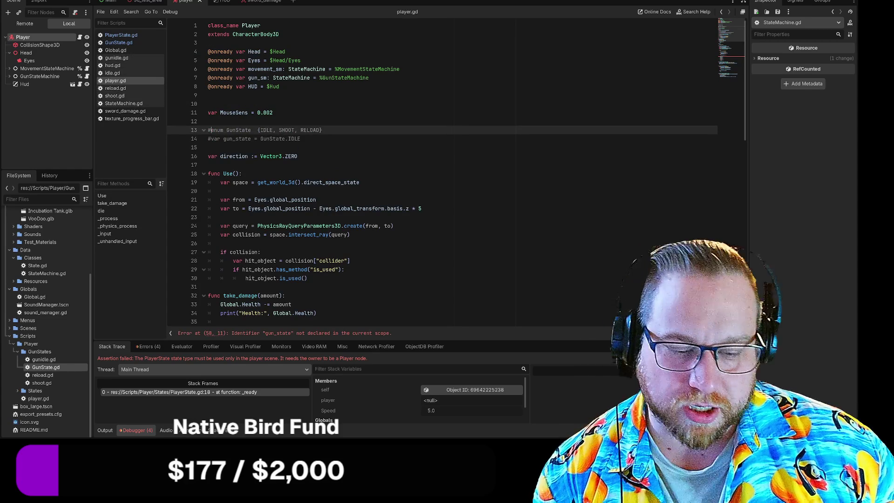
# Step: Uncomment the GunState enum and gun_state = GunState.IDLE lines in player.gd
pyautogui.hotkey('ctrl', 'k')
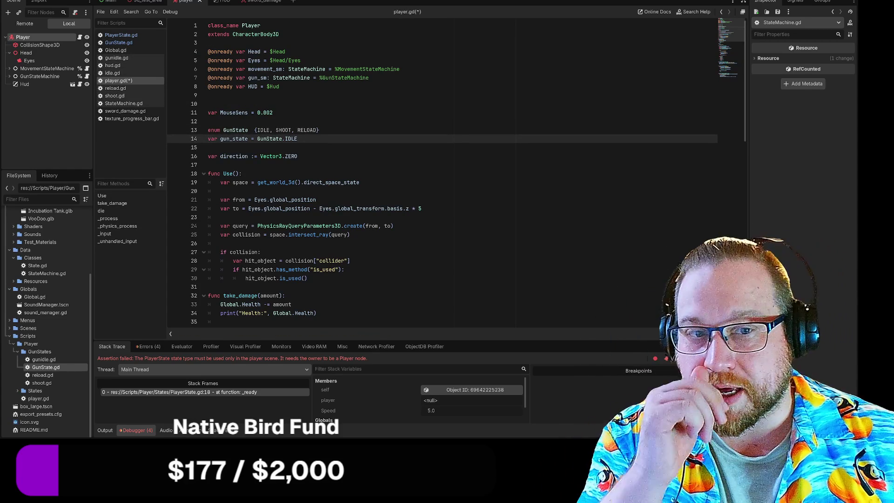
pyautogui.click(298, 138)
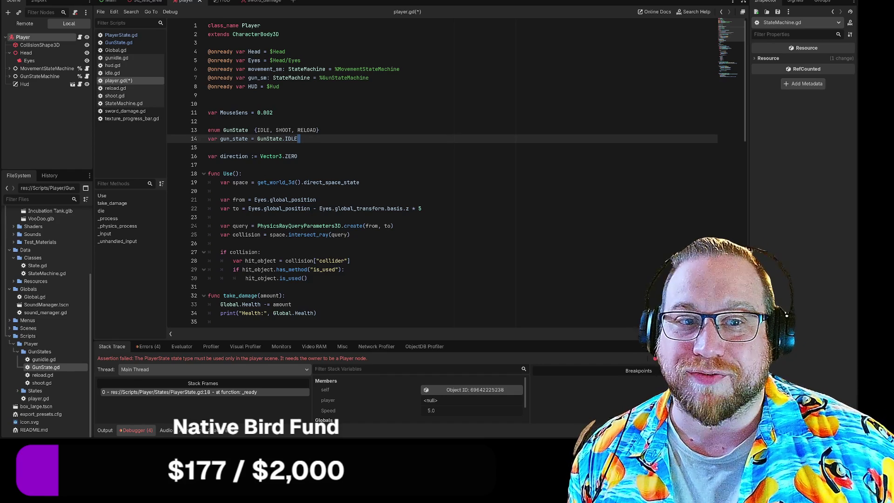
pyautogui.click(208, 147)
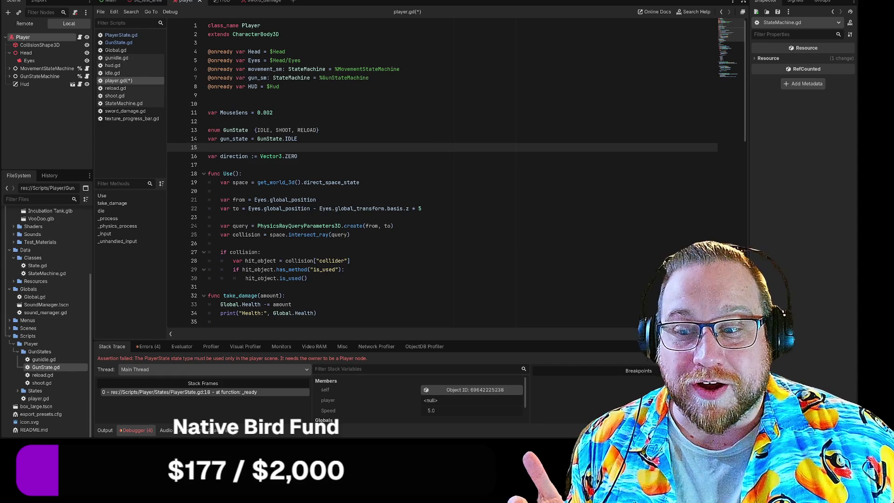
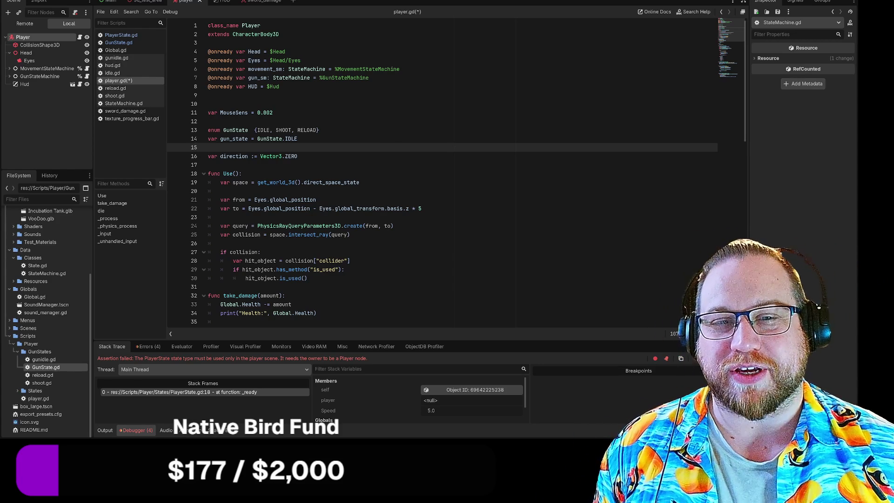
# Step: Put the caret on blank line 17 of the player script
pyautogui.click(411, 164)
pyautogui.rightClick(411, 165)
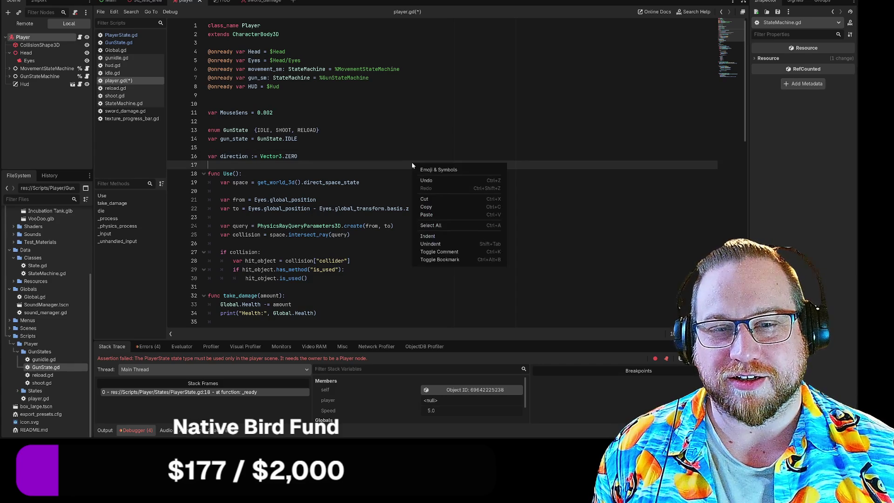
pyautogui.press('Escape')
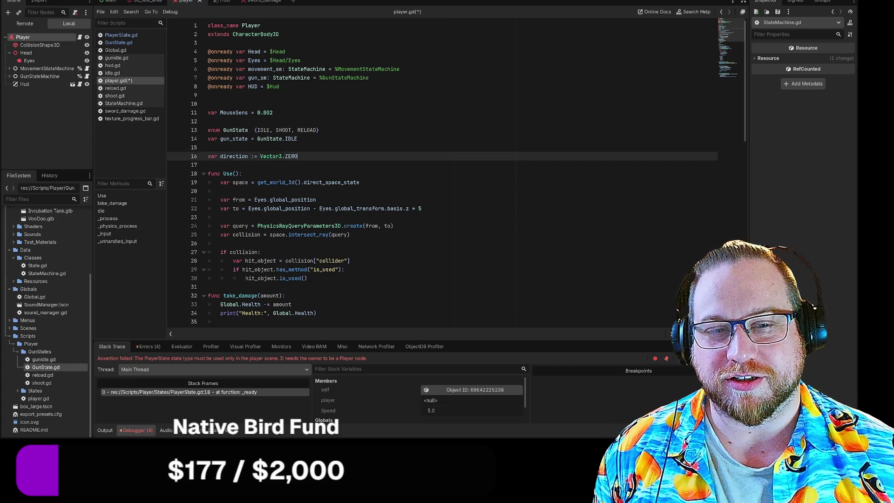
pyautogui.press('Up')
pyautogui.press('Up')
pyautogui.press('Up')
pyautogui.press('Down')
pyautogui.press('Down')
pyautogui.press('Down')
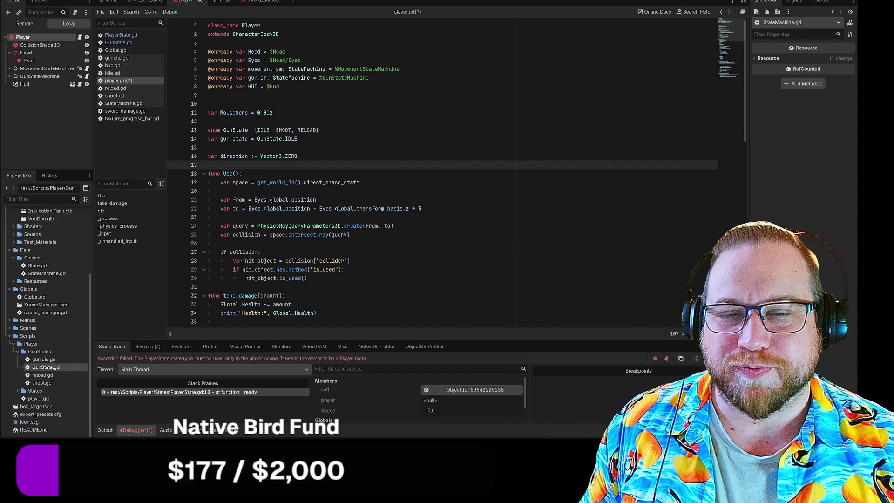
# Step: Switch to the HUD scene and play-test until Health counts down from 90 to 10
pyautogui.click(216, 2)
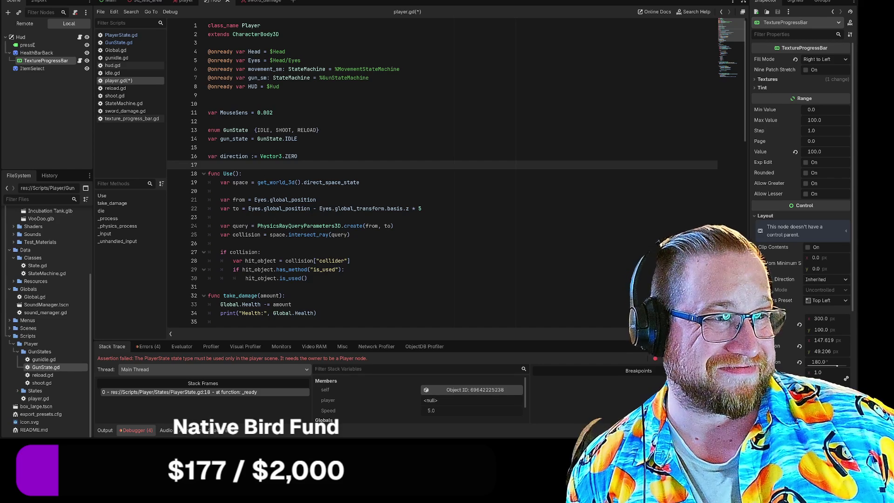
pyautogui.press('F5')
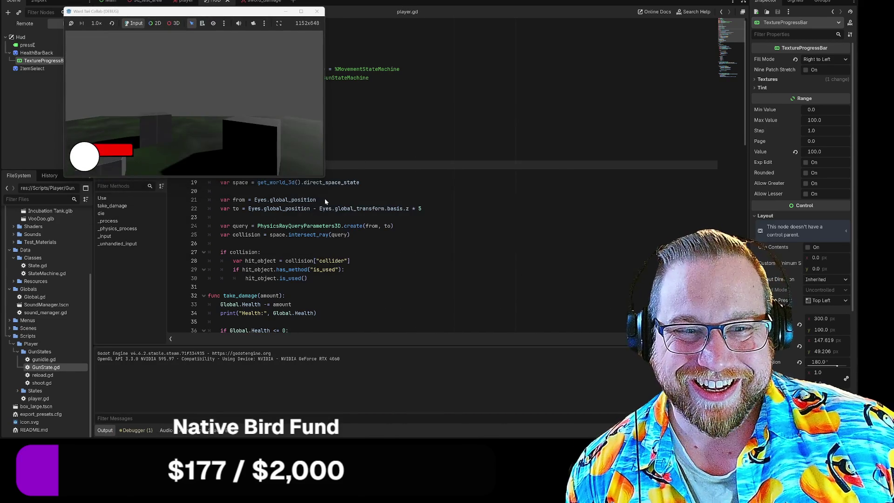
pyautogui.moveTo(327, 181)
pyautogui.mouseDown()
pyautogui.moveTo(445, 279)
pyautogui.moveTo(486, 284)
pyautogui.mouseUp()
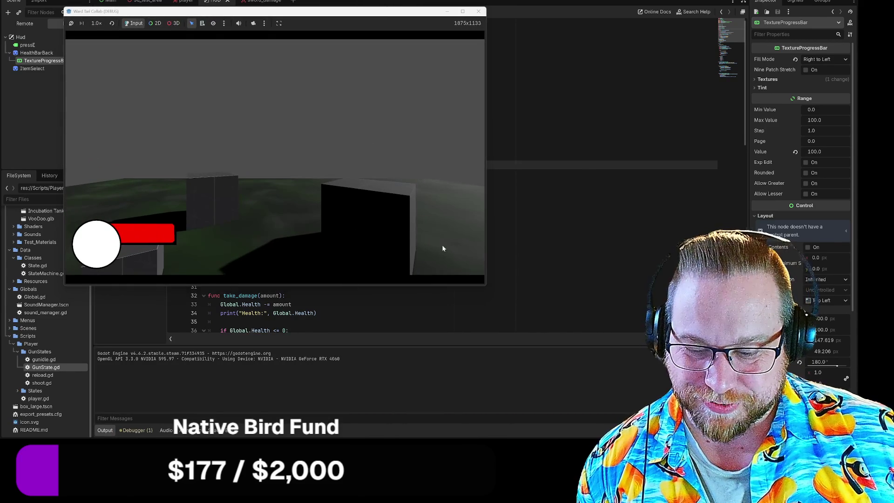
pyautogui.click(438, 243)
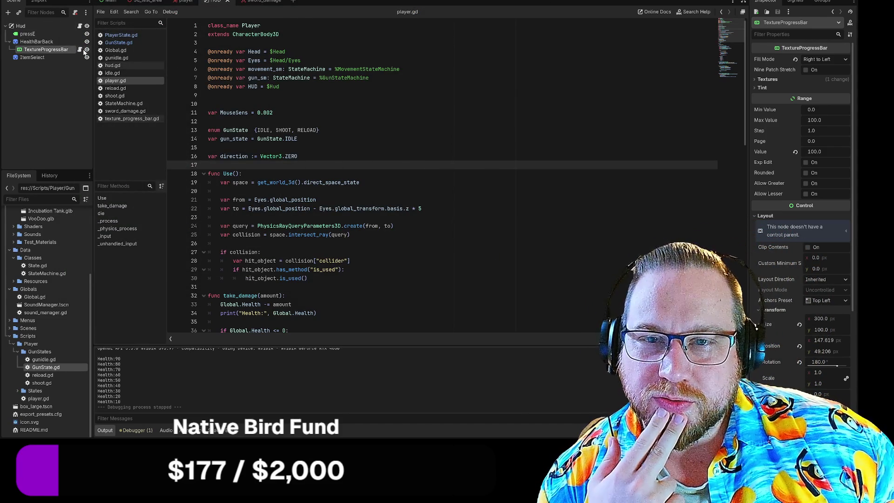
pyautogui.click(80, 49)
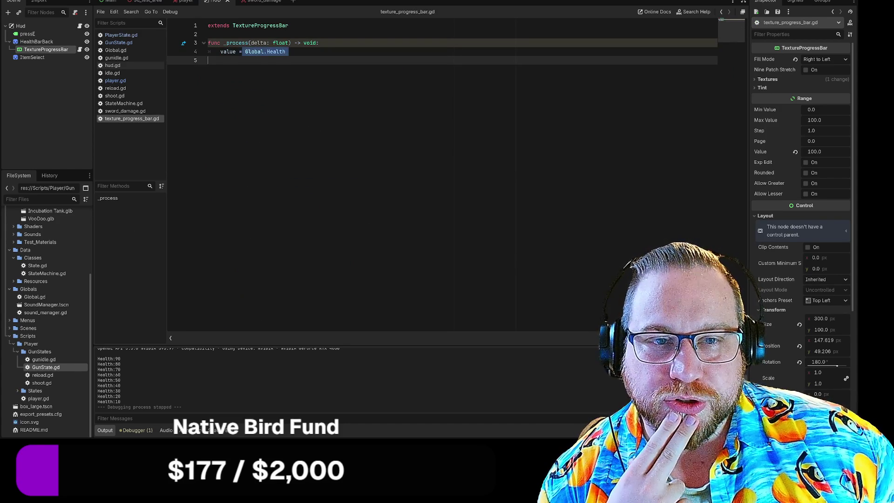
# Step: Rewrite line 4 to start value = lerp(value, Global.Health, ...)
pyautogui.click(286, 51)
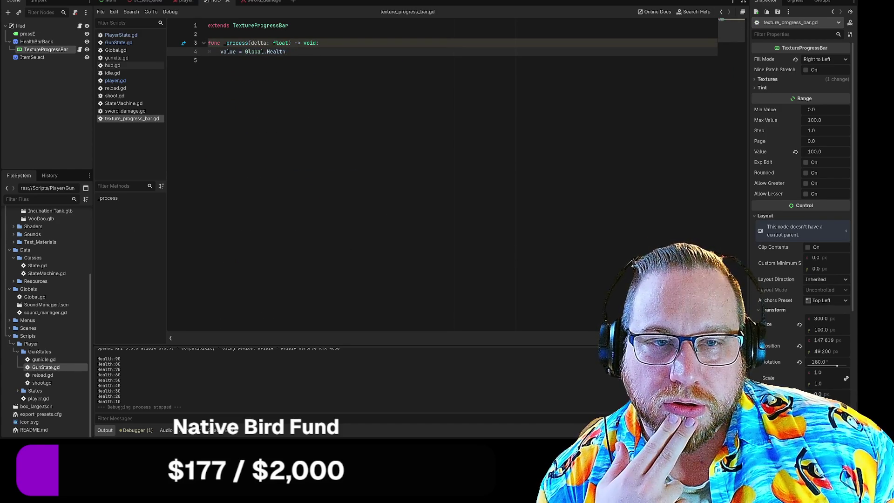
pyautogui.moveTo(246, 51); pyautogui.dragTo(286, 51)
pyautogui.click(286, 51)
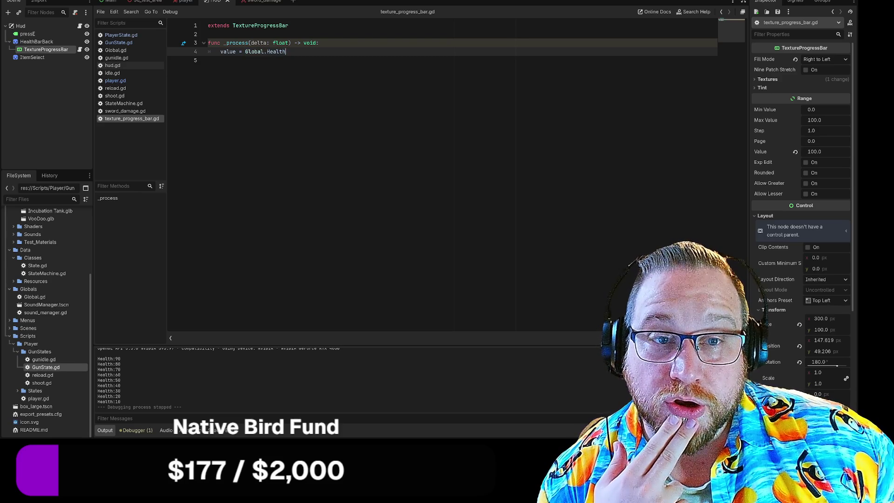
pyautogui.write('lerp')
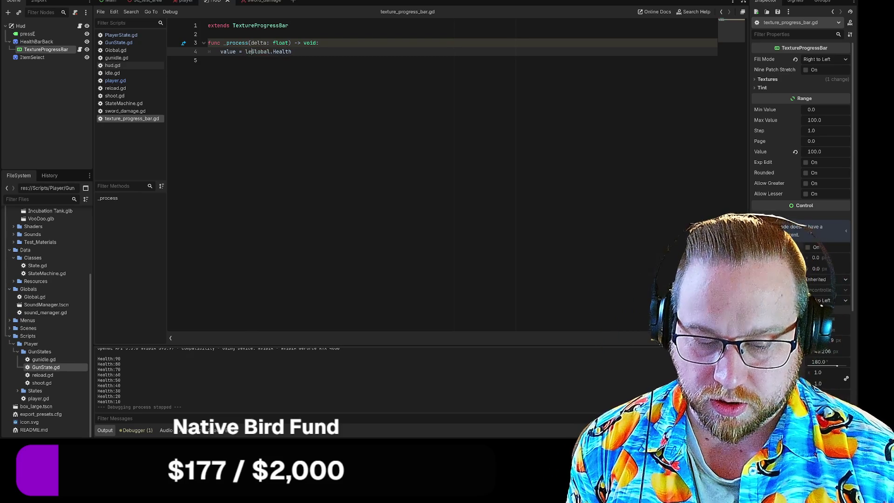
pyautogui.press('BackSpace')
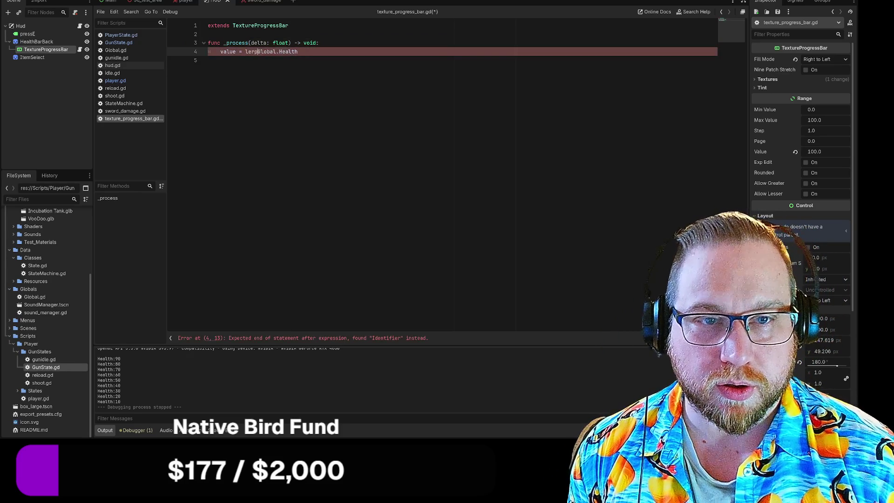
pyautogui.write('(')
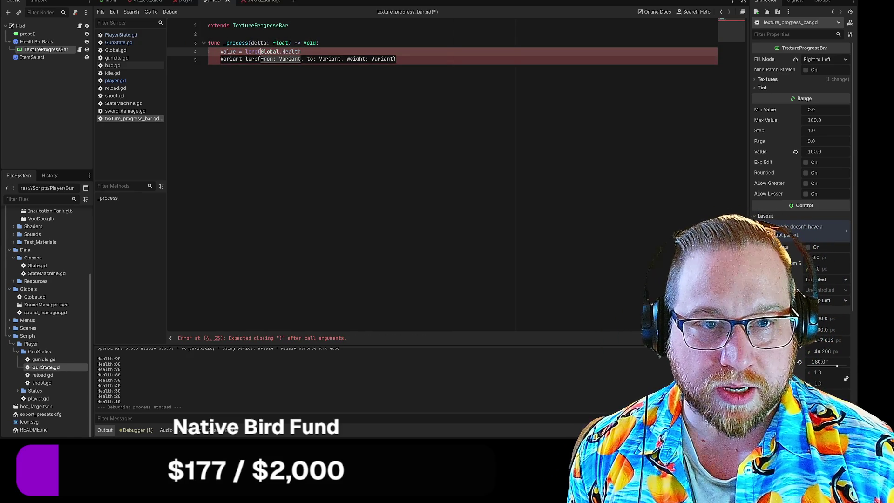
pyautogui.write('value')
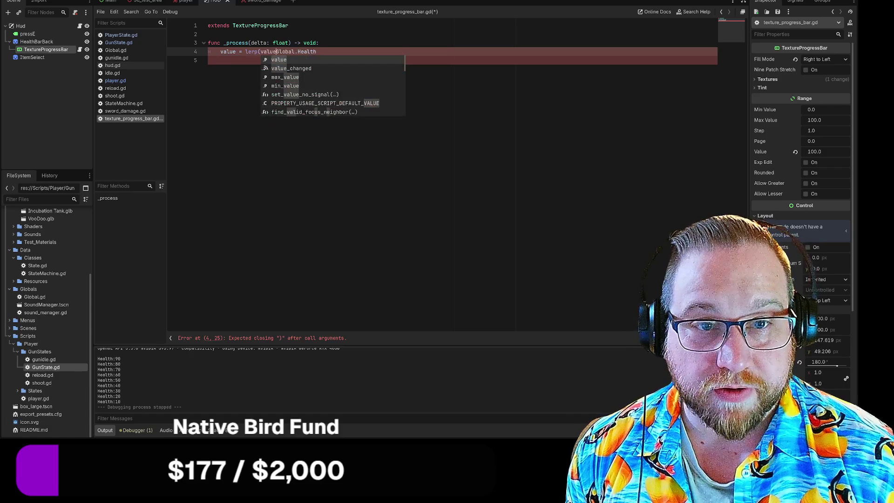
pyautogui.write(',')
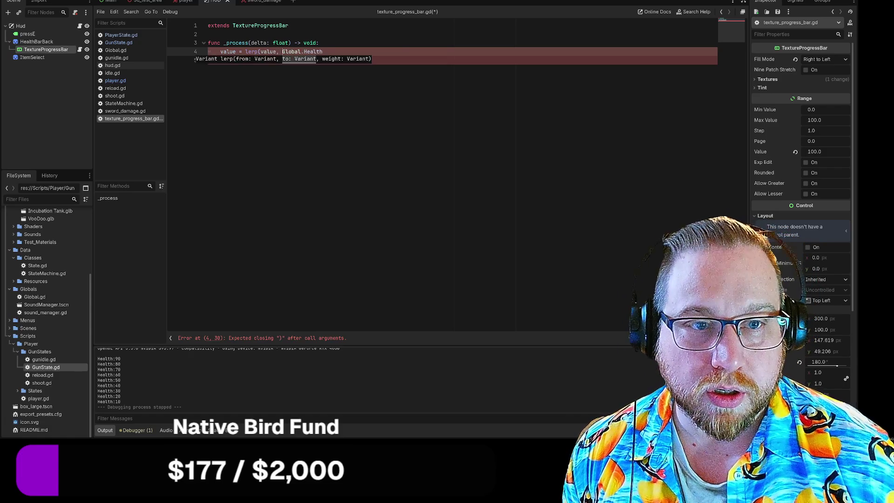
pyautogui.press('End')
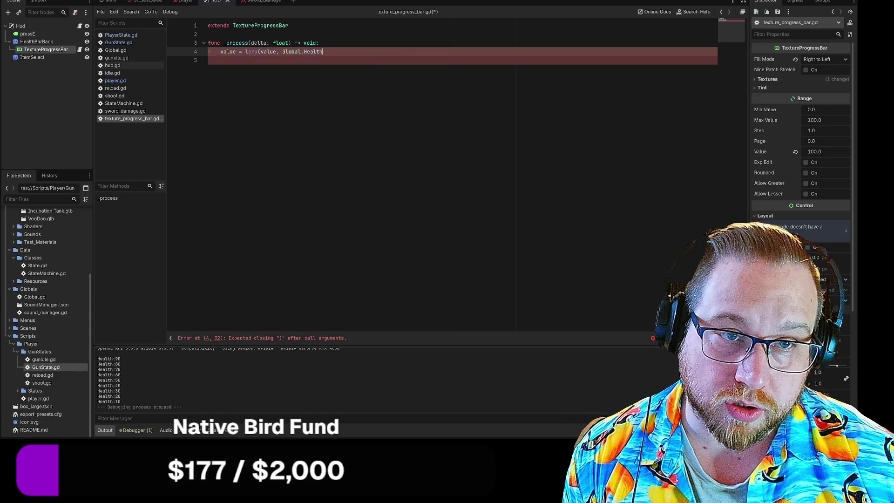
pyautogui.write(',')
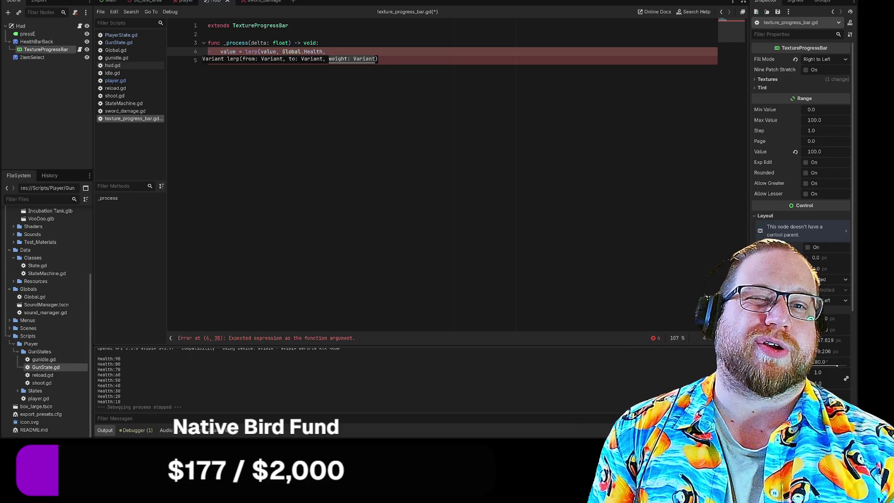
# Step: Declare a new var BarSPD above the _process function
pyautogui.click(208, 34)
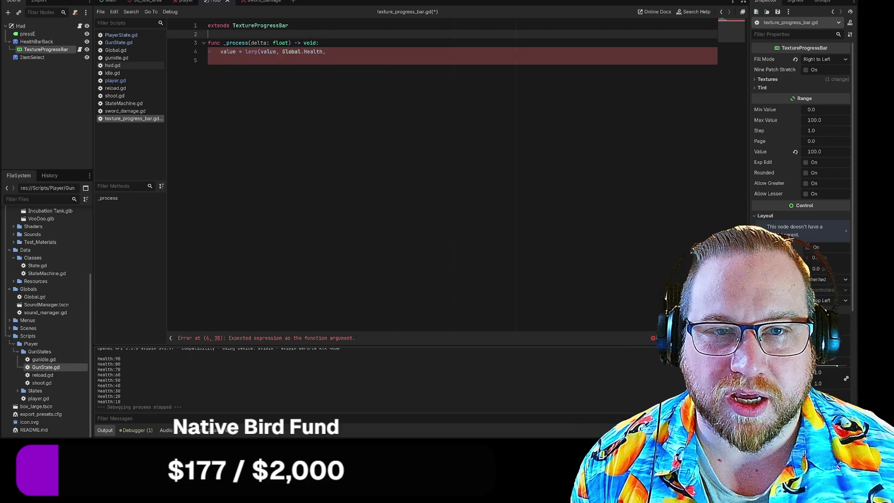
pyautogui.press('Return')
pyautogui.press('Return')
pyautogui.press('Up')
pyautogui.press('Up')
pyautogui.press('Down')
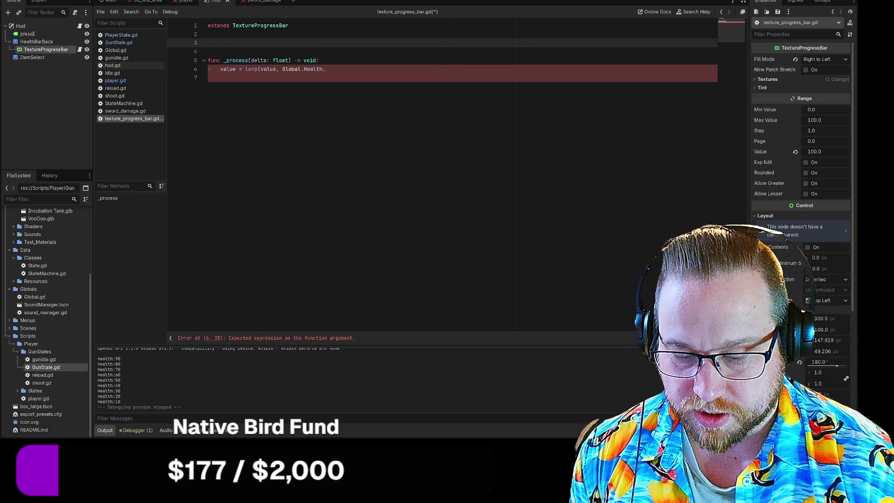
pyautogui.write('var ')
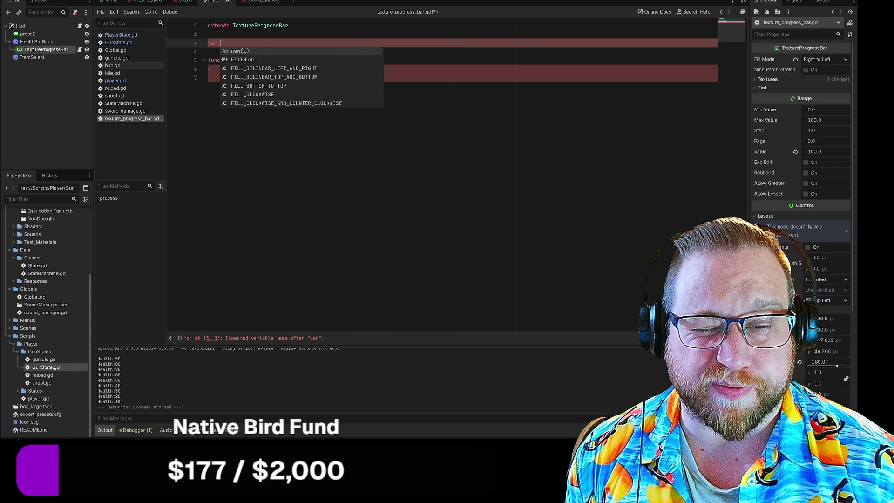
pyautogui.write('BarSPD')
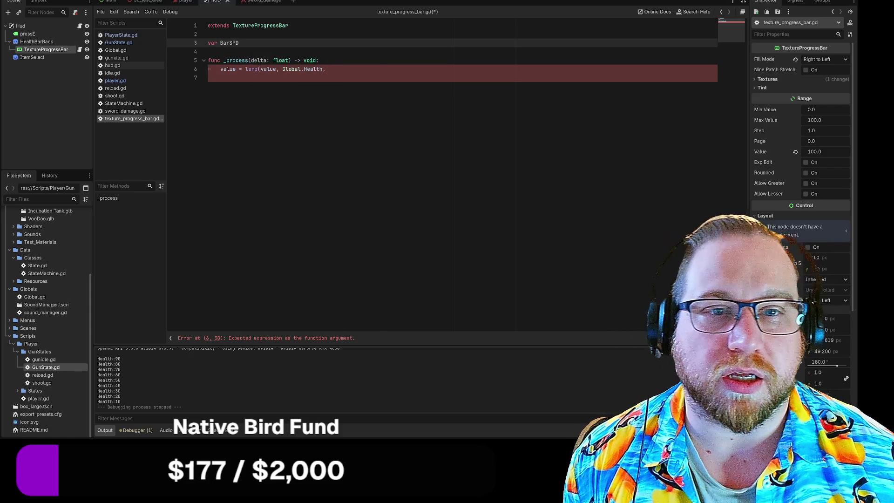
# Step: Finish the lerp call with BarSPD as its weight and relaunch the game
pyautogui.click(328, 69)
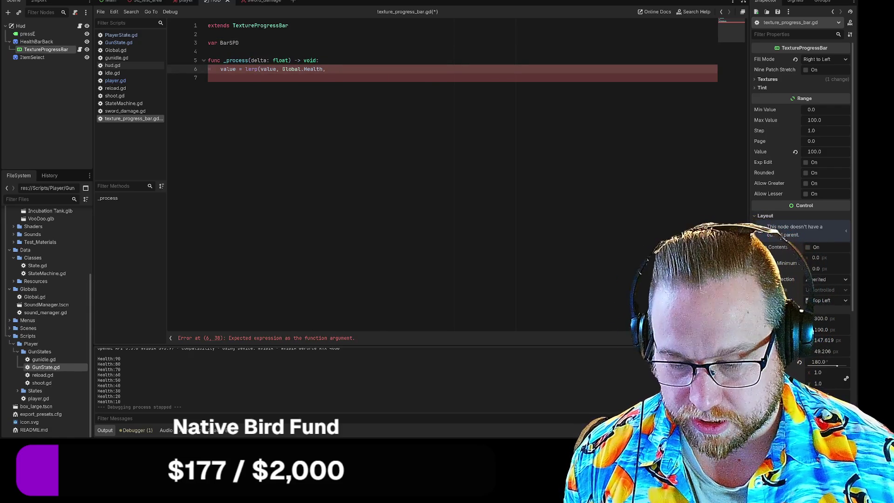
pyautogui.write(' BarSPD')
pyautogui.press('Return')
pyautogui.write(')')
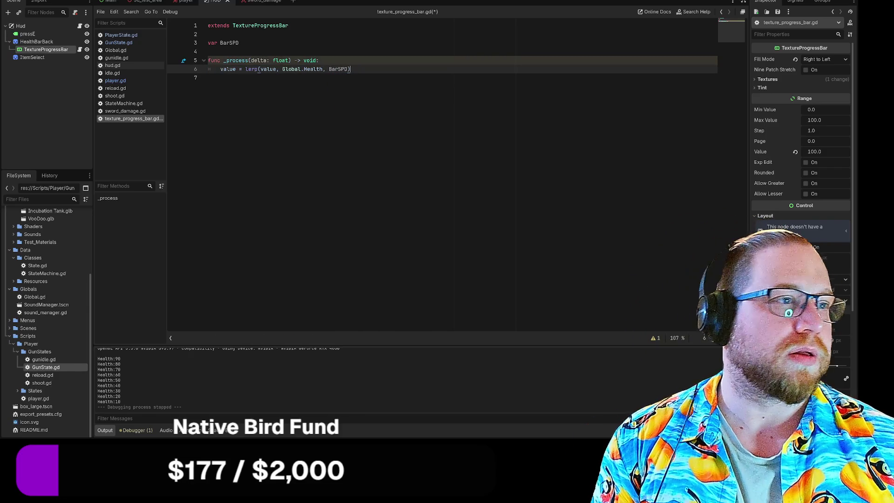
pyautogui.press('F5')
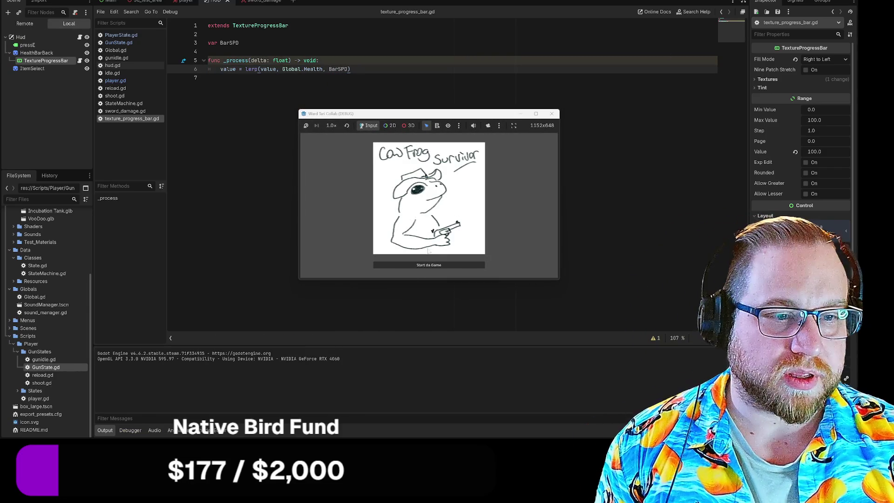
# Step: Stop the running game and give BarSPD a starting value of 0.1
pyautogui.moveTo(451, 129)
pyautogui.mouseDown()
pyautogui.moveTo(345, 98)
pyautogui.moveTo(307, 40)
pyautogui.mouseUp()
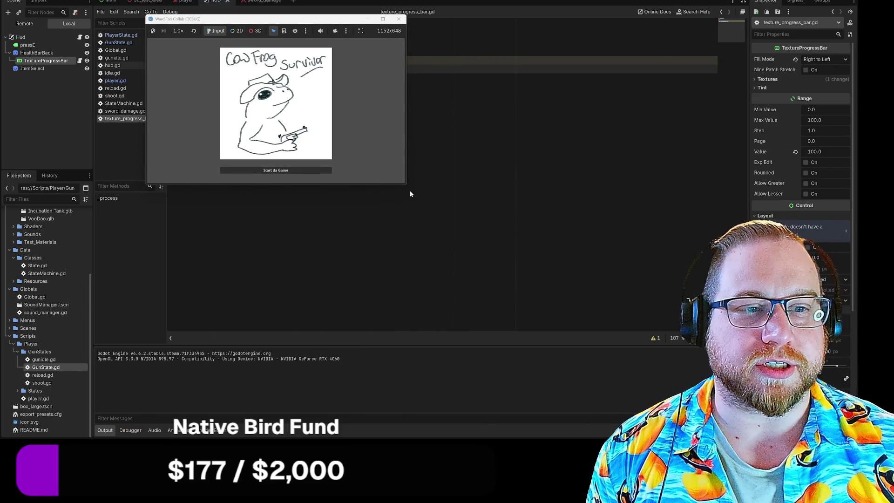
pyautogui.moveTo(406, 187); pyautogui.dragTo(533, 288)
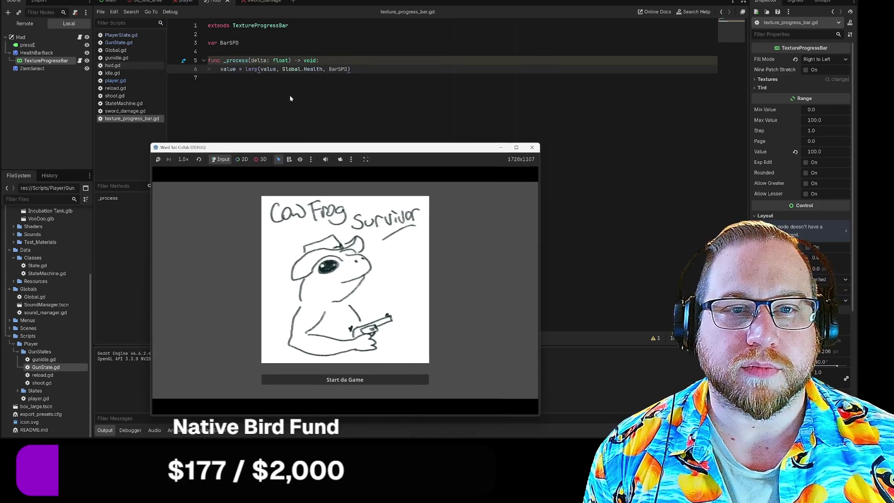
pyautogui.press('F8')
pyautogui.click(289, 42)
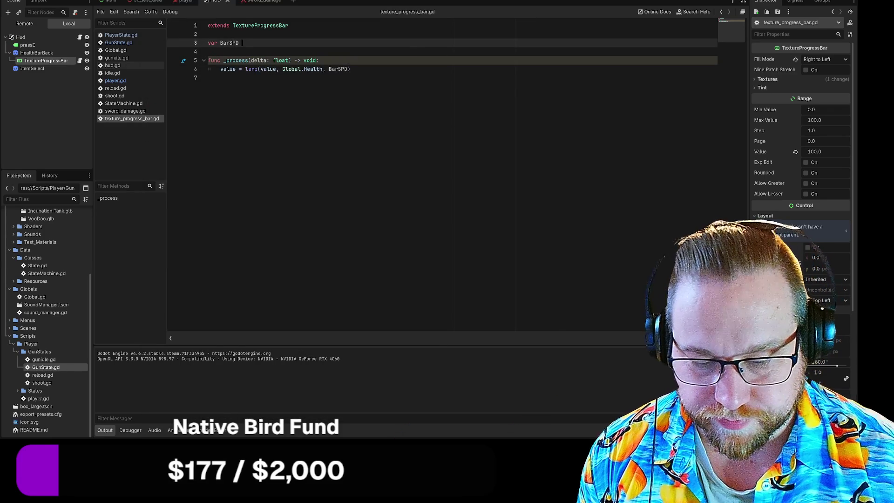
pyautogui.write('= ')
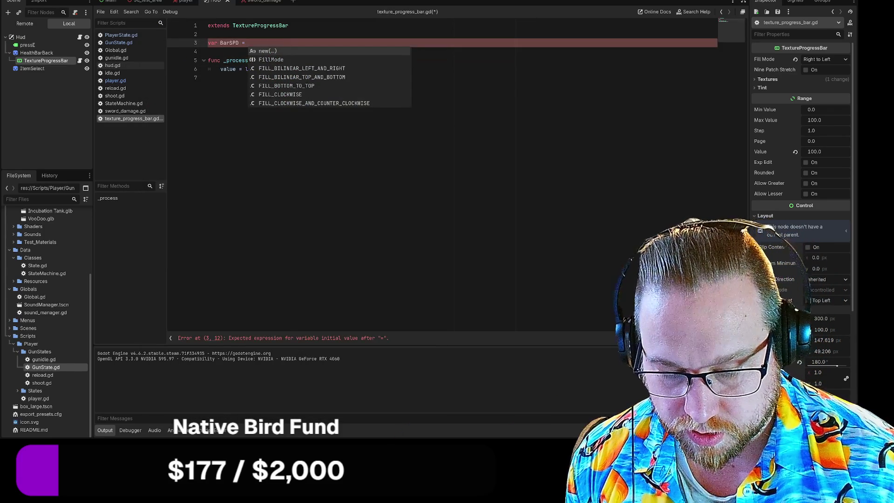
pyautogui.write('0.1')
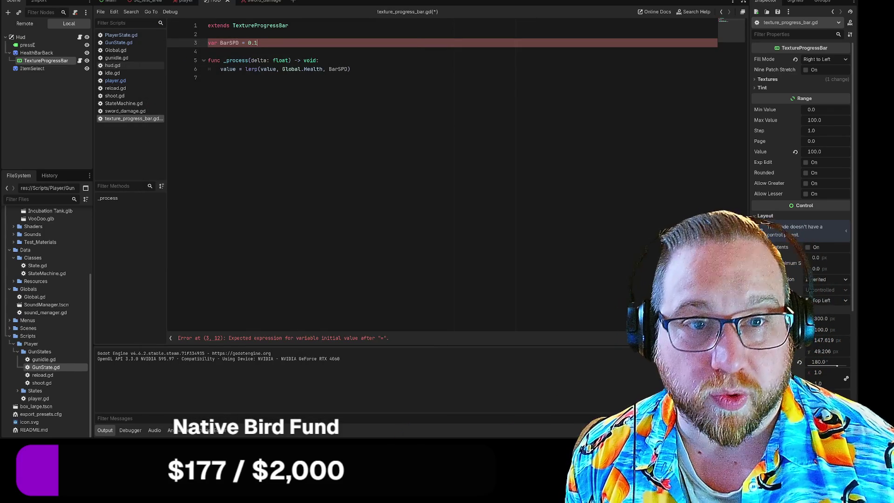
pyautogui.click(320, 60)
# Step: Rerun the game until lerp raises an int-to-float type error, then open Global.gd
pyautogui.press('F5')
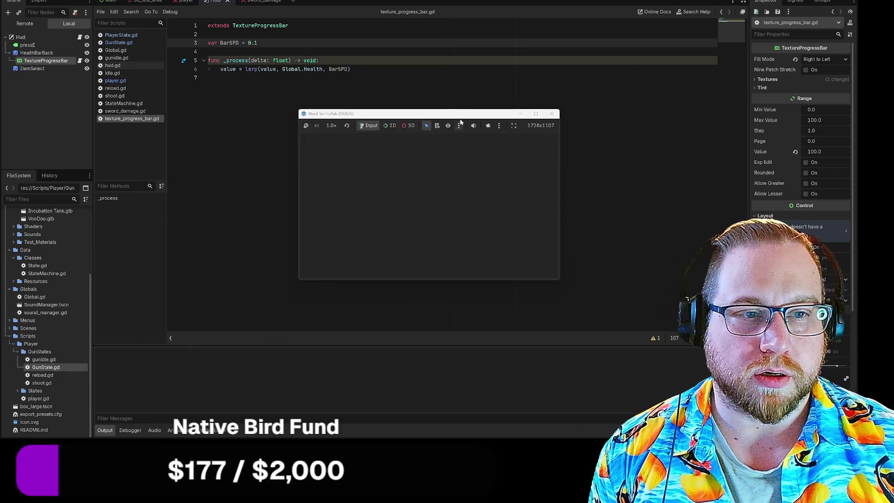
pyautogui.moveTo(411, 120); pyautogui.dragTo(239, 41)
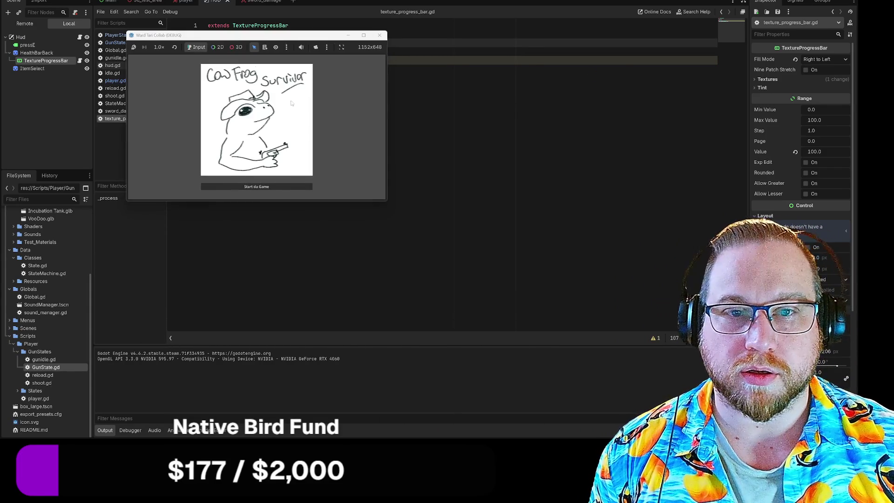
pyautogui.moveTo(387, 202); pyautogui.dragTo(520, 292)
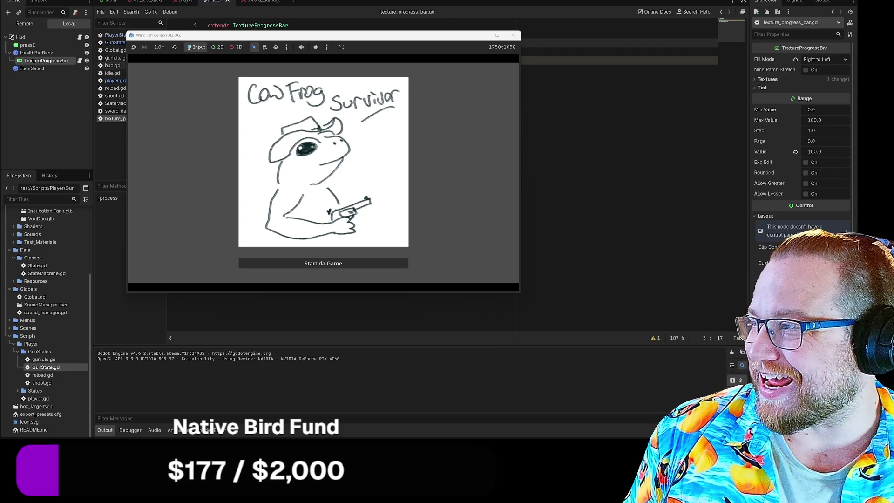
pyautogui.click(345, 264)
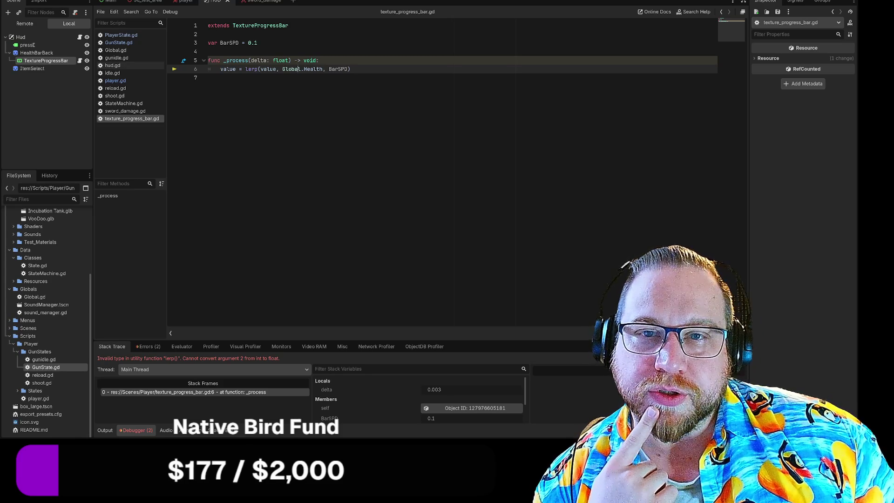
pyautogui.click(303, 77)
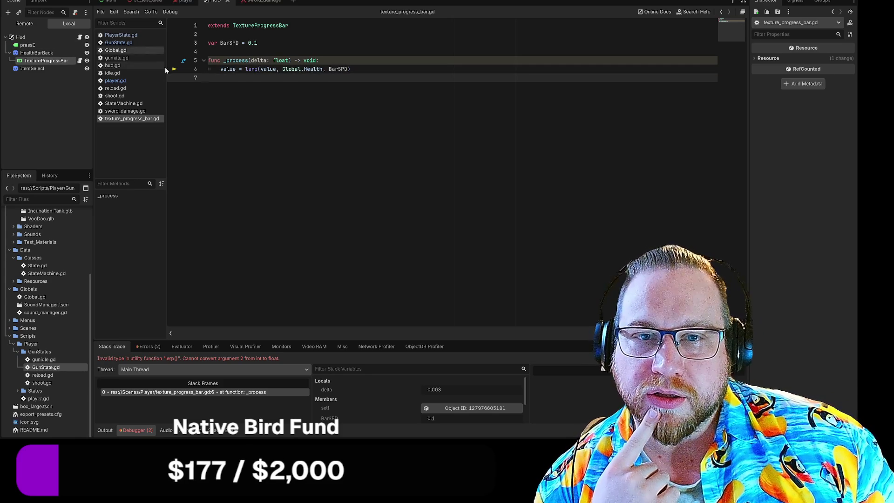
pyautogui.click(116, 50)
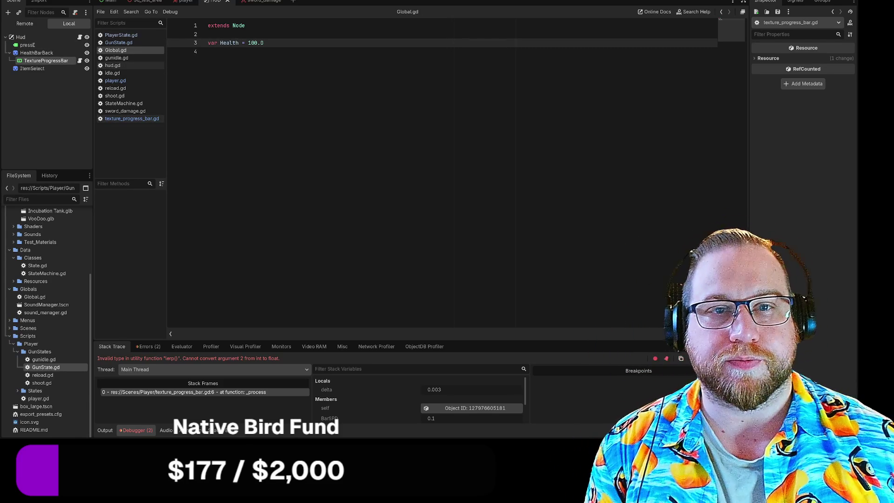
# Step: Run the game with Health at 100.0 and take damage until Health reaches 20.0, then stop
pyautogui.press('F5')
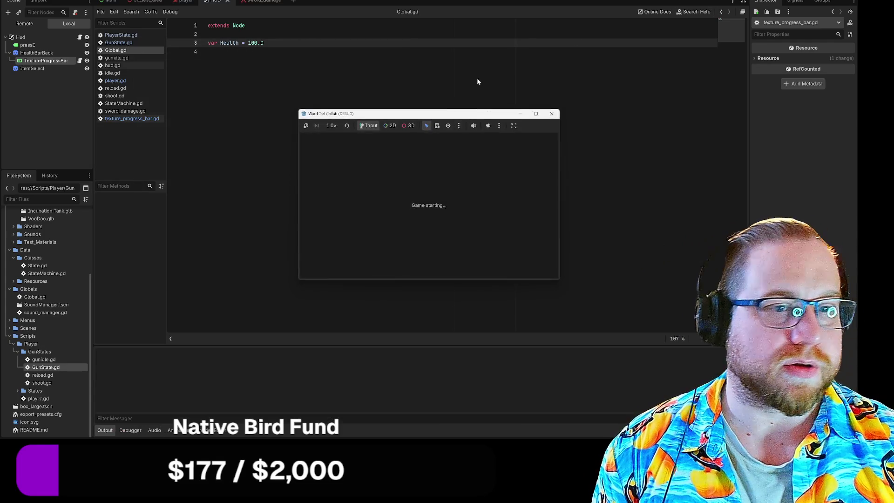
pyautogui.moveTo(434, 122)
pyautogui.mouseDown()
pyautogui.moveTo(248, 46)
pyautogui.moveTo(222, 25)
pyautogui.mouseUp()
pyautogui.moveTo(354, 191)
pyautogui.mouseDown()
pyautogui.moveTo(505, 296)
pyautogui.moveTo(501, 269)
pyautogui.mouseUp()
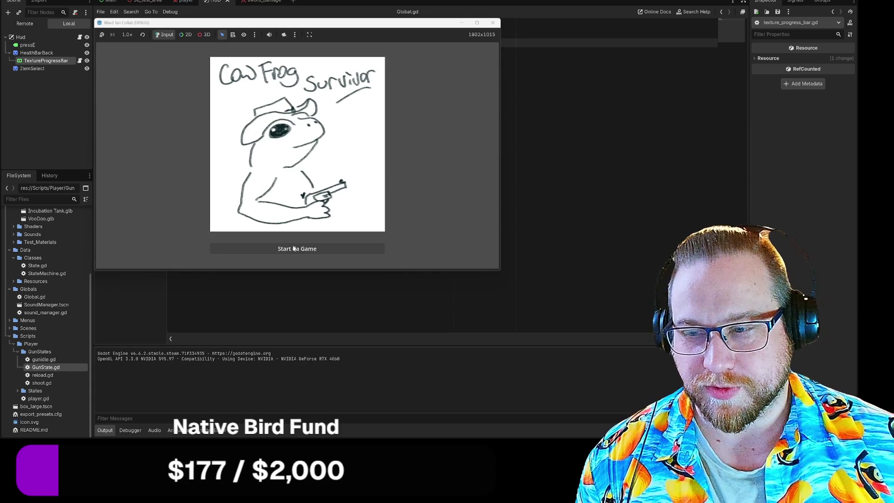
pyautogui.click(291, 248)
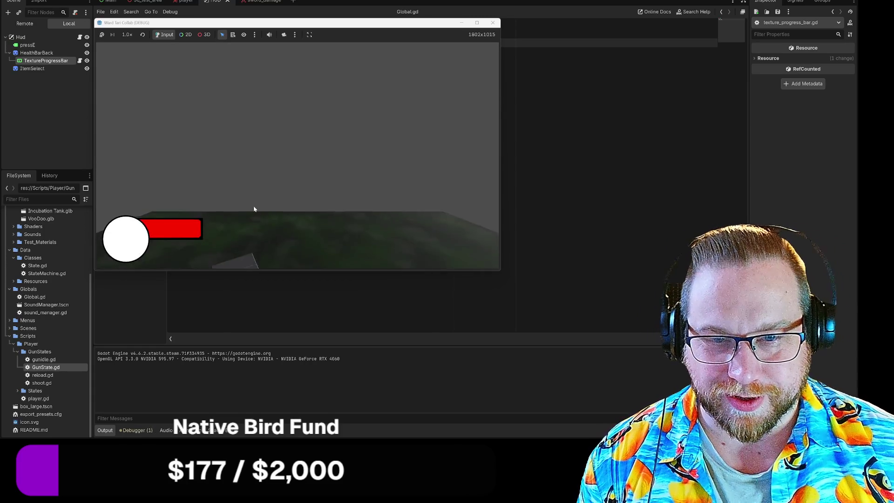
pyautogui.press('w')
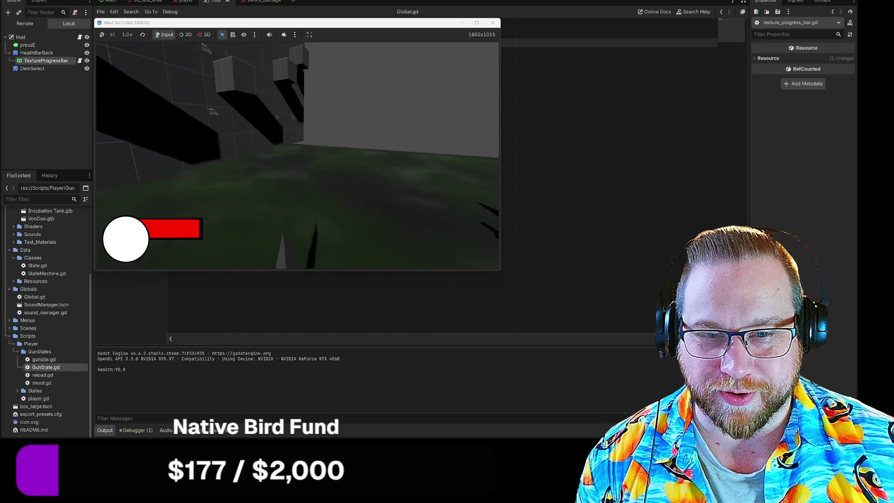
pyautogui.press('s')
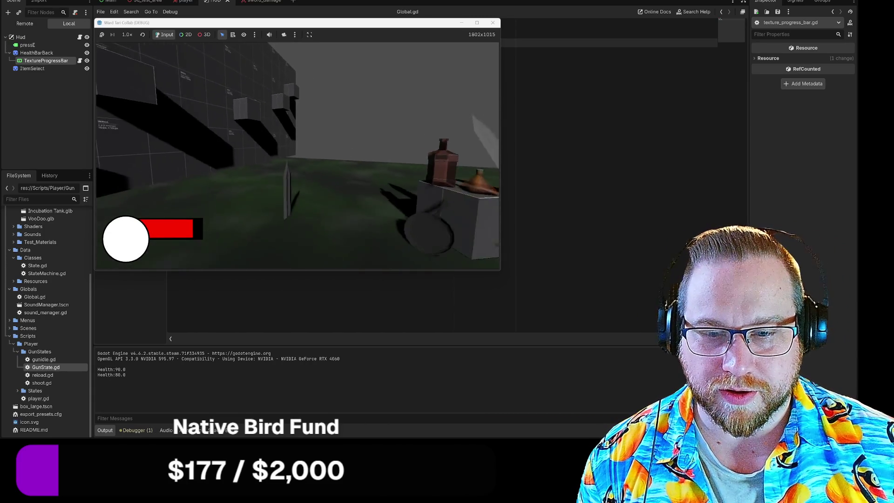
pyautogui.press('s')
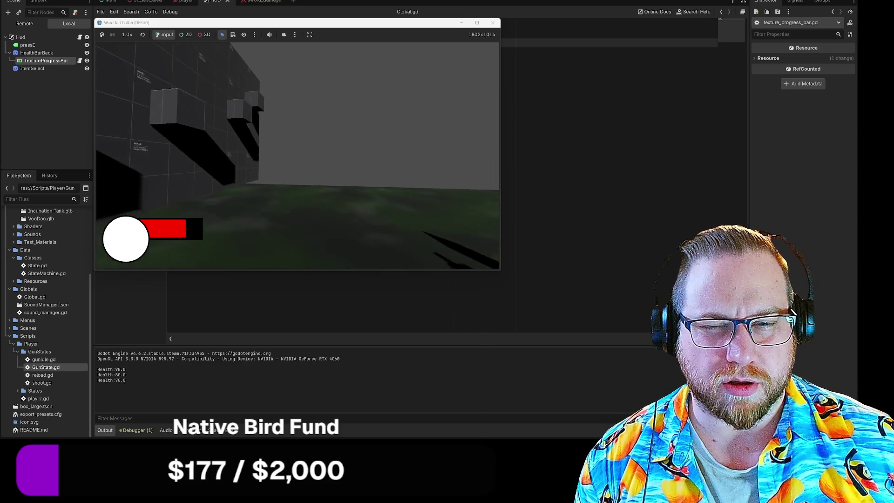
pyautogui.press('w')
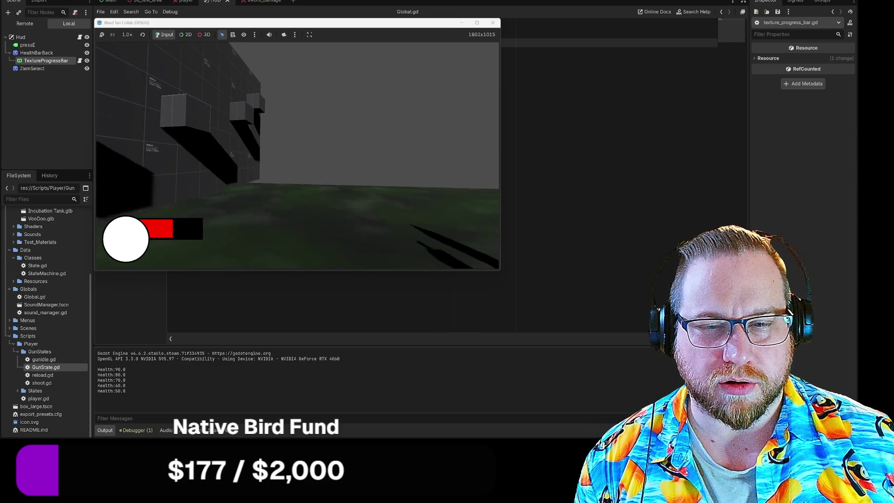
pyautogui.press('s')
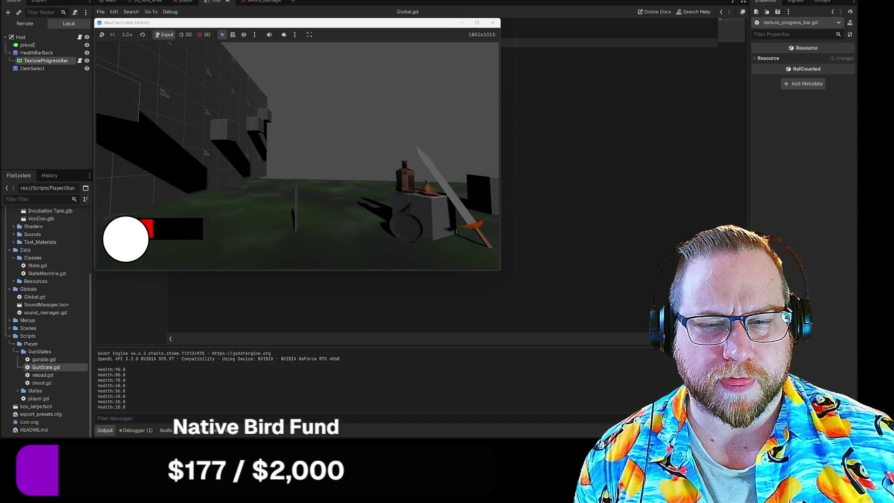
pyautogui.click(493, 22)
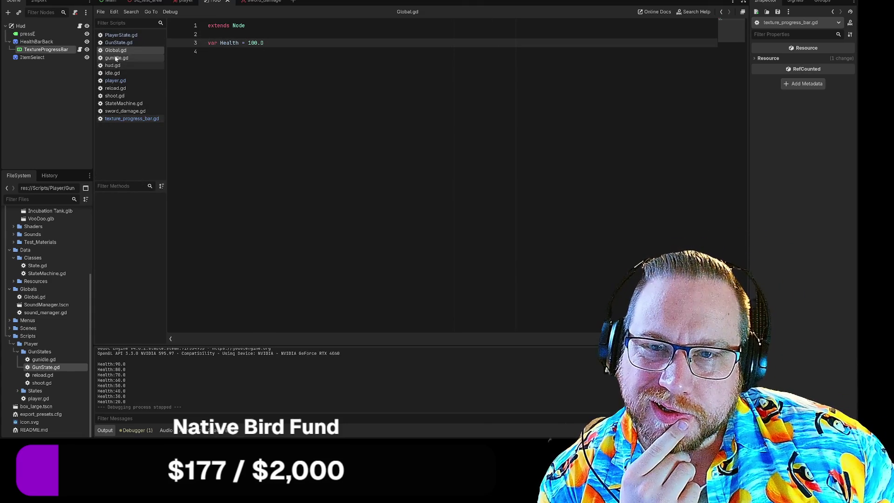
# Step: Change line 6's lerp weight in texture_progress_bar.gd to BarSPD*delta and rerun
pyautogui.click(119, 119)
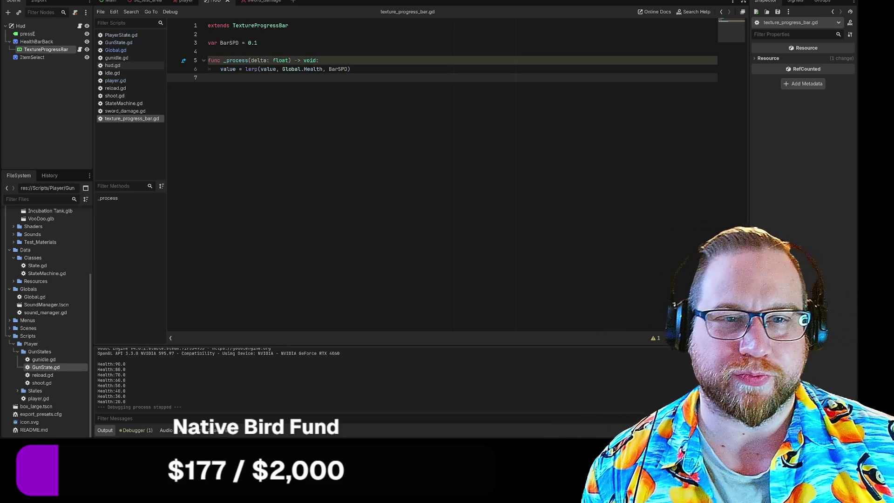
pyautogui.click(349, 69)
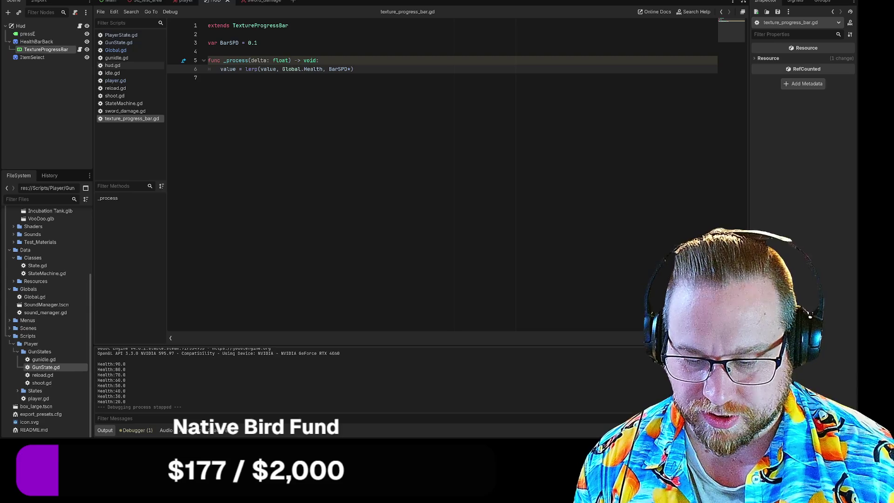
pyautogui.write('d')
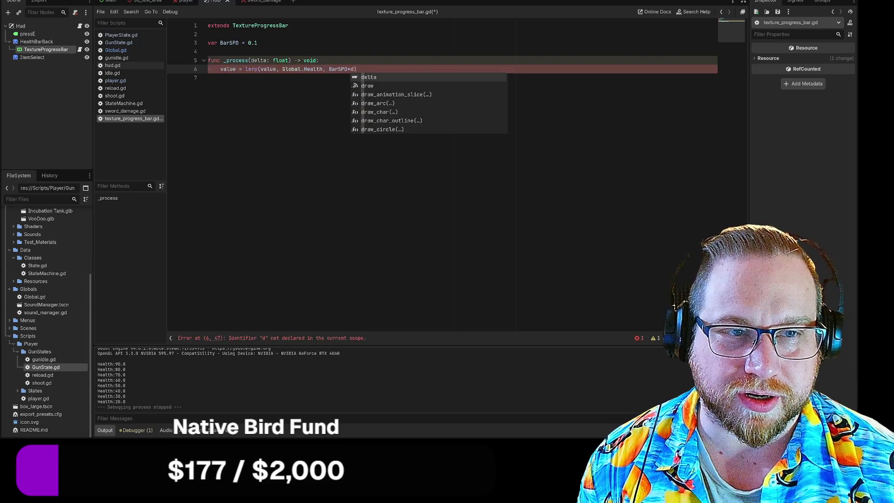
pyautogui.press('Return')
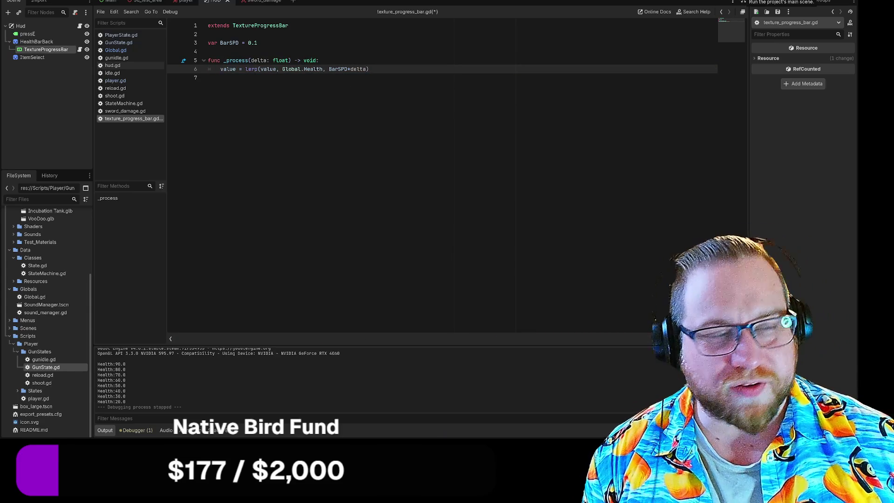
pyautogui.click(744, 1)
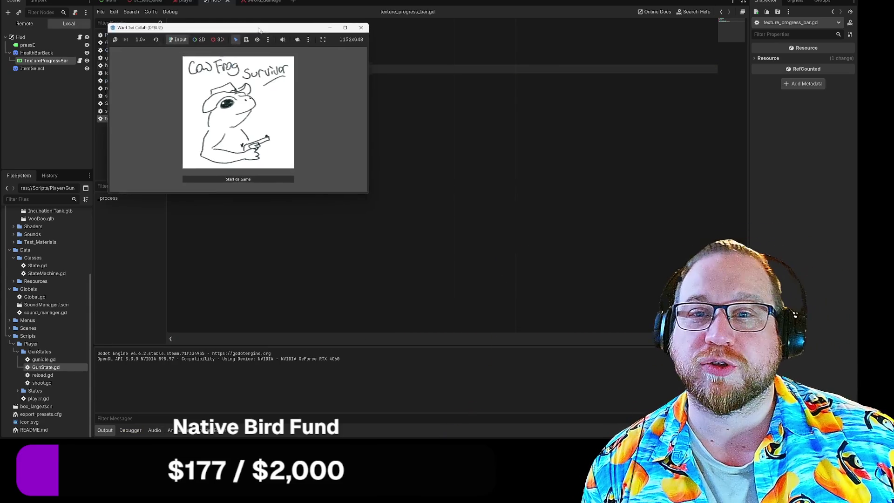
# Step: Play-test the delta-scaled bar until Health drops below zero with 'Player died' logged, then stop
pyautogui.moveTo(370, 199)
pyautogui.mouseDown()
pyautogui.moveTo(472, 285)
pyautogui.moveTo(540, 320)
pyautogui.mouseUp()
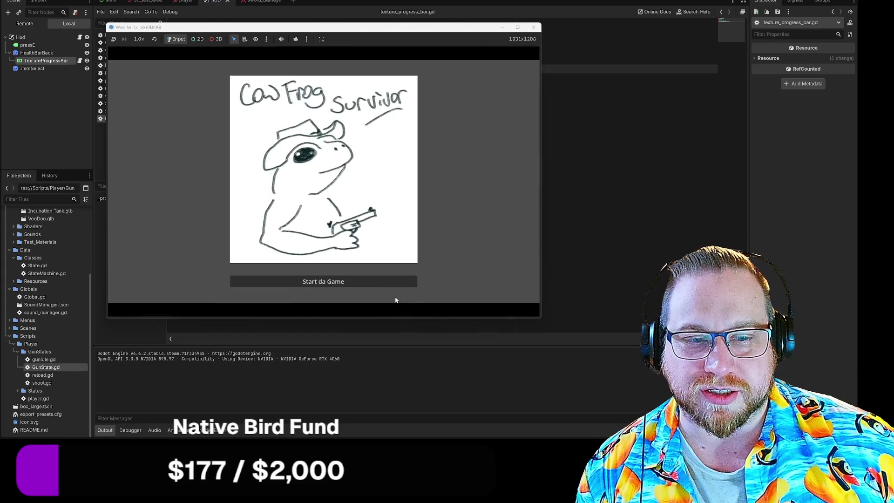
pyautogui.click(344, 281)
pyautogui.click(455, 173)
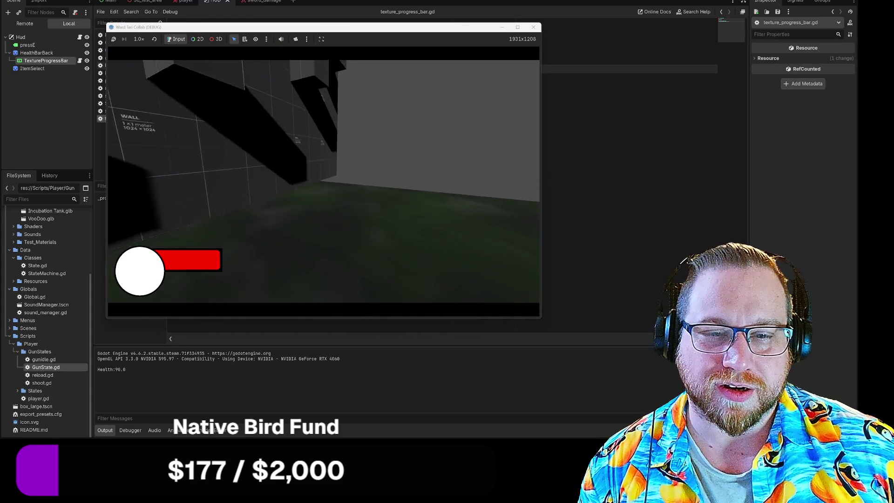
pyautogui.click(323, 182)
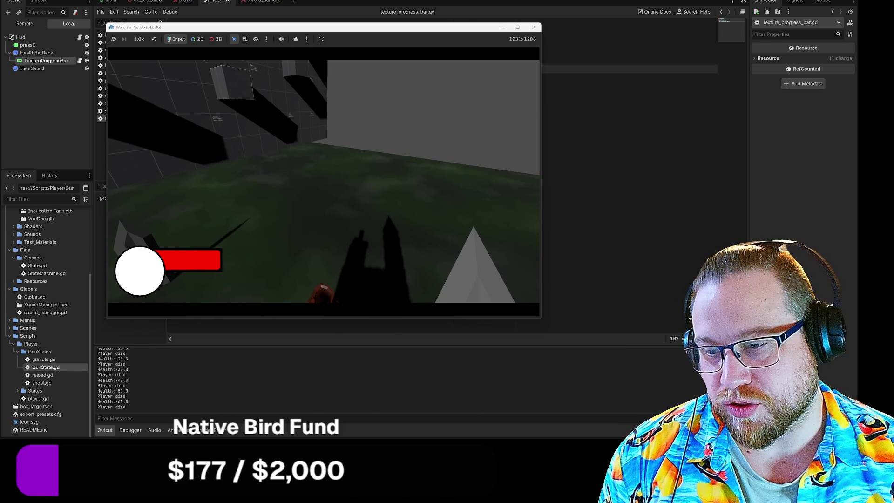
pyautogui.click(534, 28)
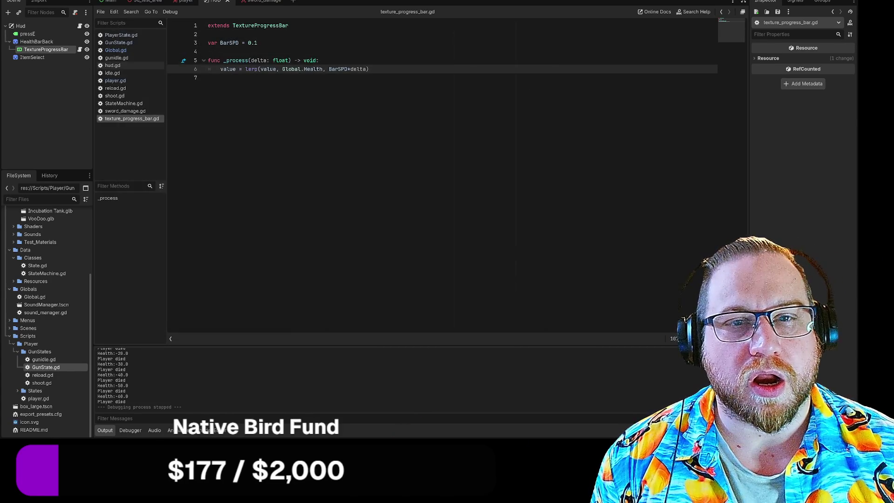
# Step: Change BarSPD from 0.1 to 30 and play-test until Health logs 90.0 to 70.0
pyautogui.doubleClick(252, 43)
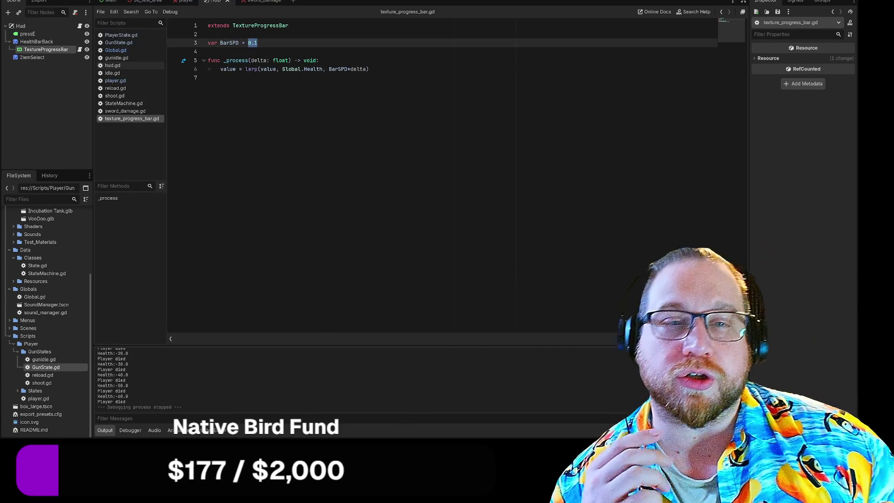
pyautogui.write('30')
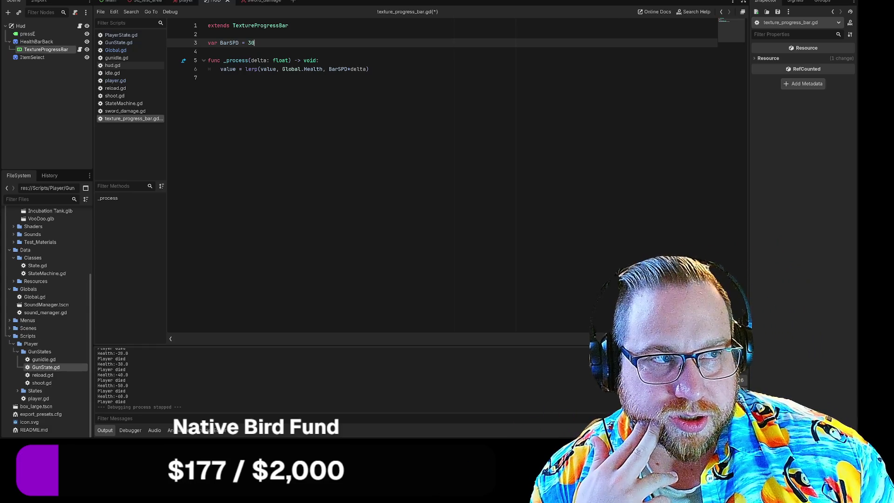
pyautogui.press('F5')
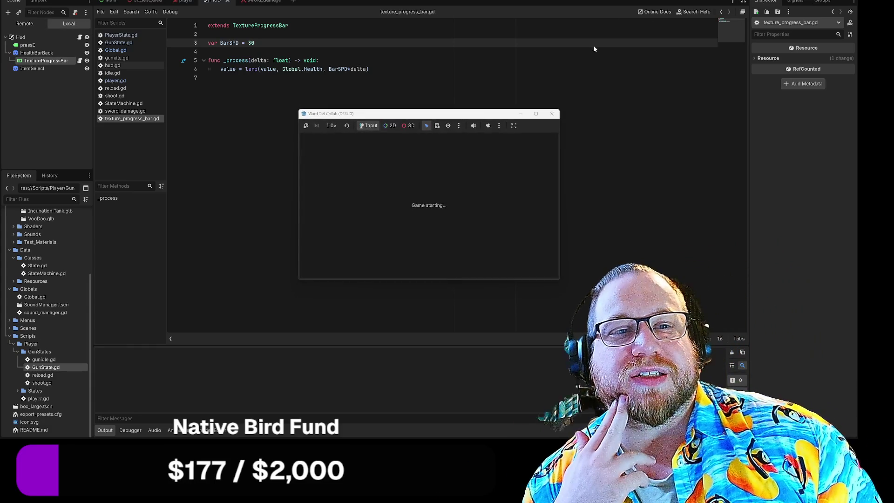
pyautogui.moveTo(472, 114); pyautogui.dragTo(227, 2)
pyautogui.moveTo(313, 170); pyautogui.dragTo(473, 274)
pyautogui.click(288, 247)
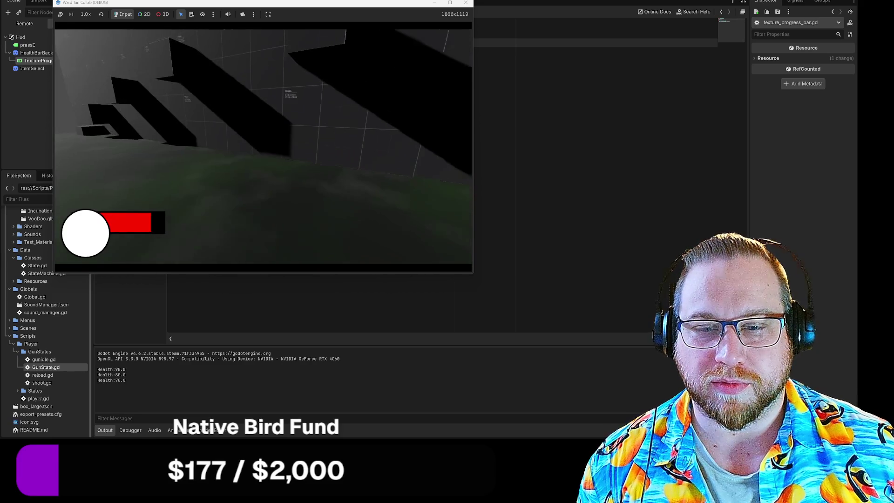
pyautogui.press('Escape')
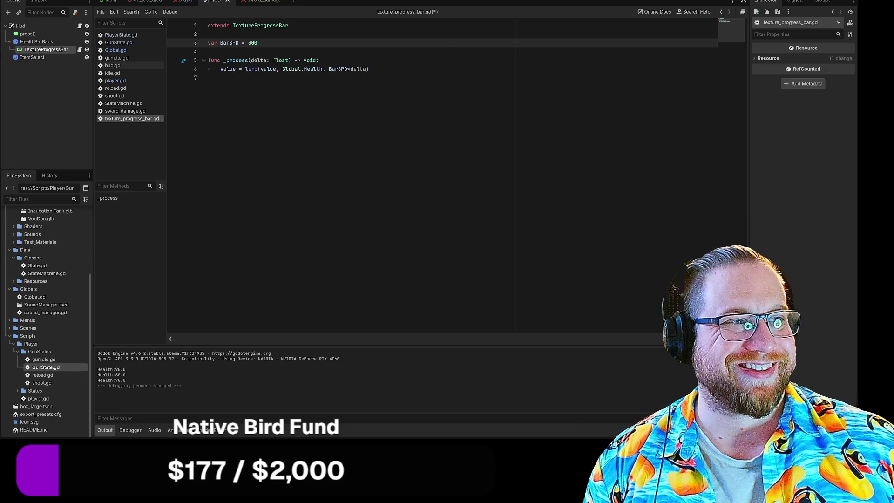
# Step: Play-test at BarSPD 300 until Health reaches -60.0 with 'Player died' logged, then stop
pyautogui.press('F5')
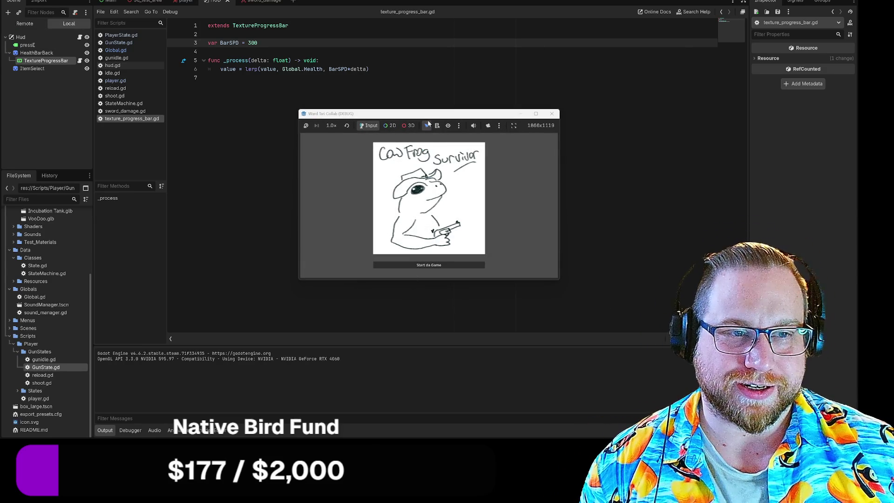
pyautogui.click(433, 267)
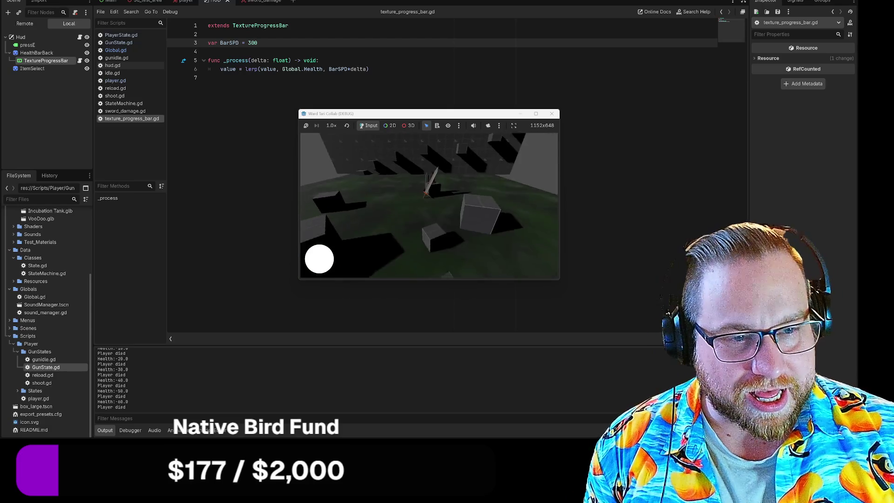
pyautogui.click(551, 113)
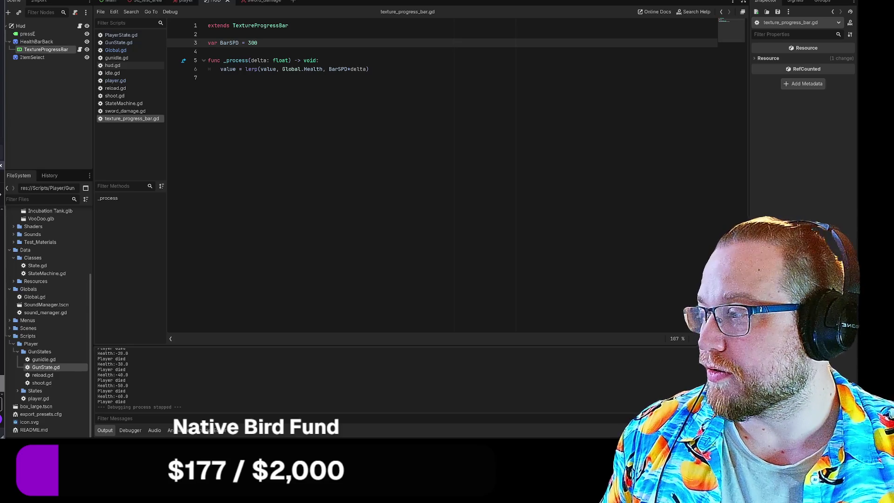
pyautogui.hotkey('alt', 'Tab')
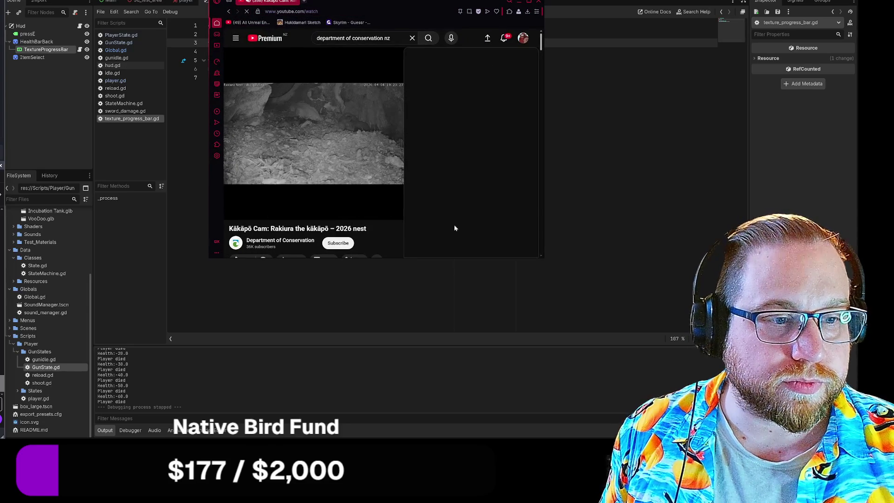
pyautogui.moveTo(541, 257)
pyautogui.mouseDown()
pyautogui.moveTo(638, 284)
pyautogui.moveTo(688, 359)
pyautogui.moveTo(851, 360)
pyautogui.mouseUp()
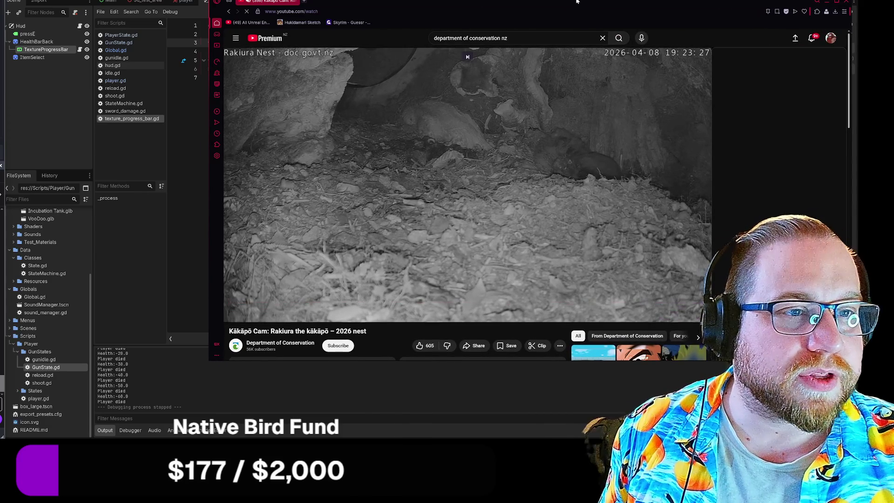
pyautogui.moveTo(581, 2); pyautogui.dragTo(433, 0)
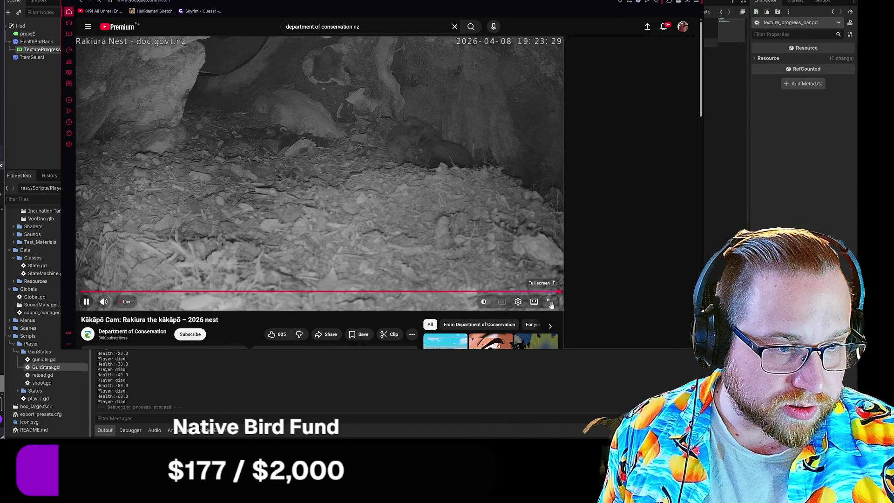
pyautogui.click(554, 299)
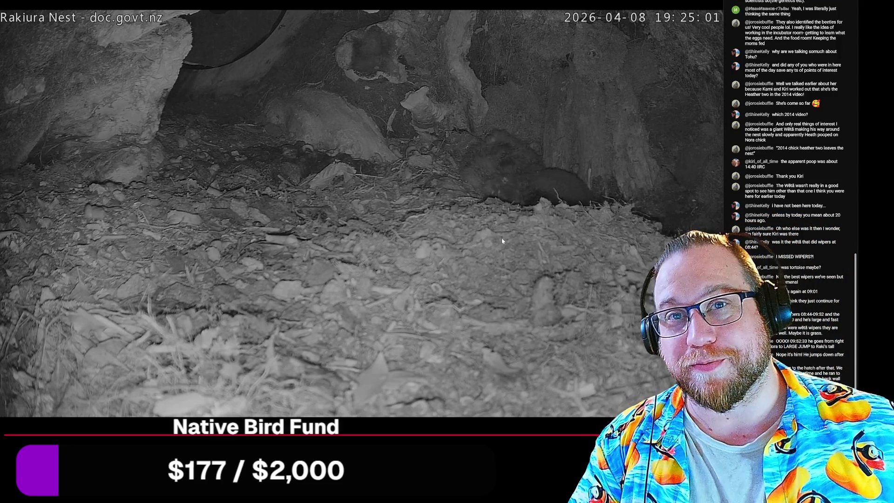
pyautogui.press('Escape')
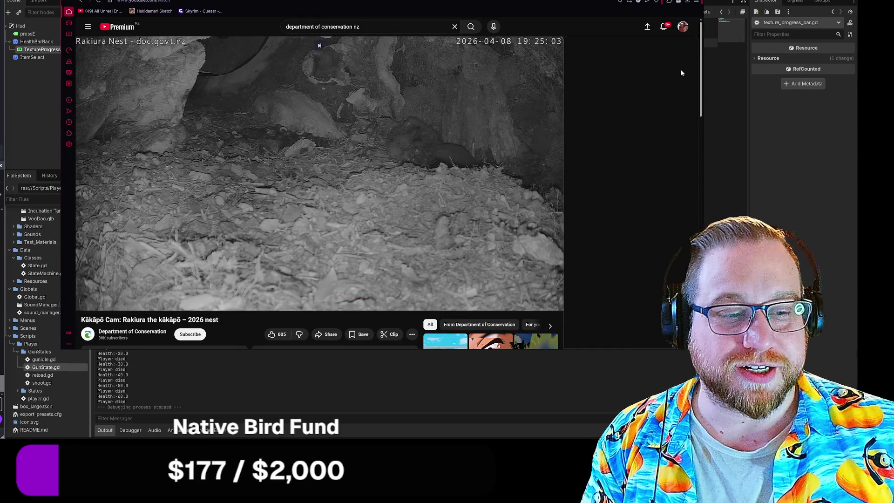
pyautogui.click(678, 2)
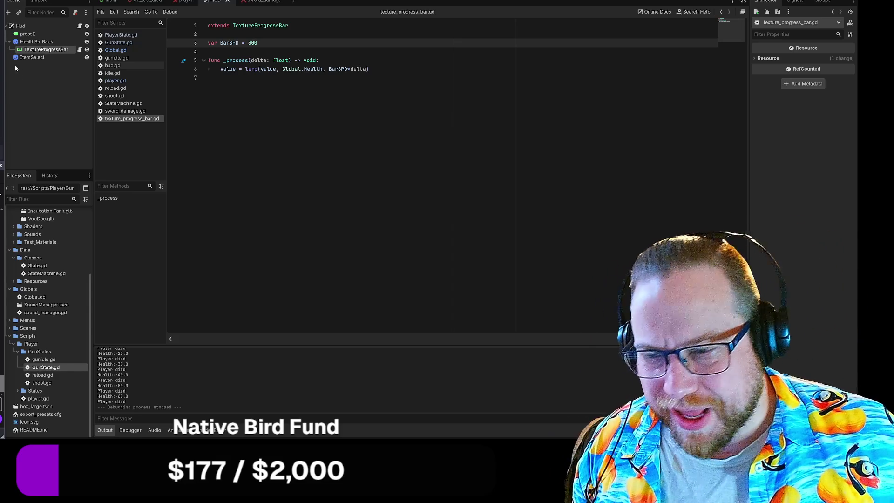
# Step: Open hud.gd and deselect the TextureProgressBar node in the Scene tree
pyautogui.click(208, 77)
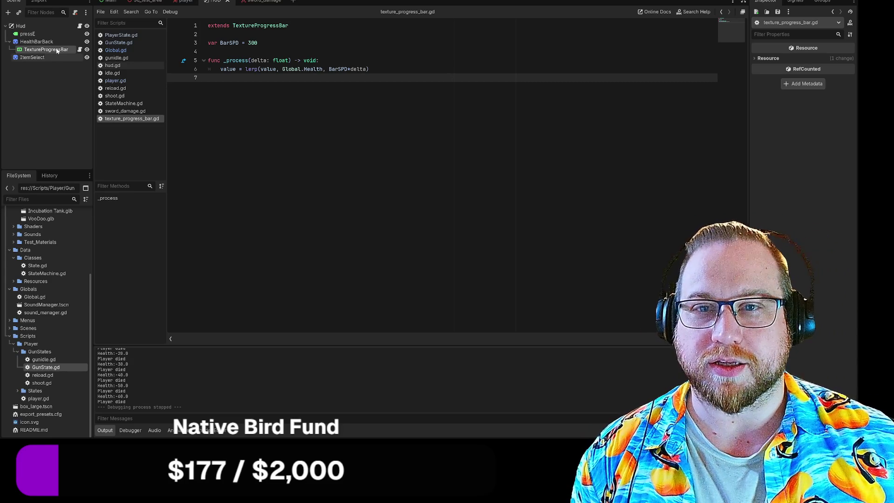
pyautogui.click(80, 26)
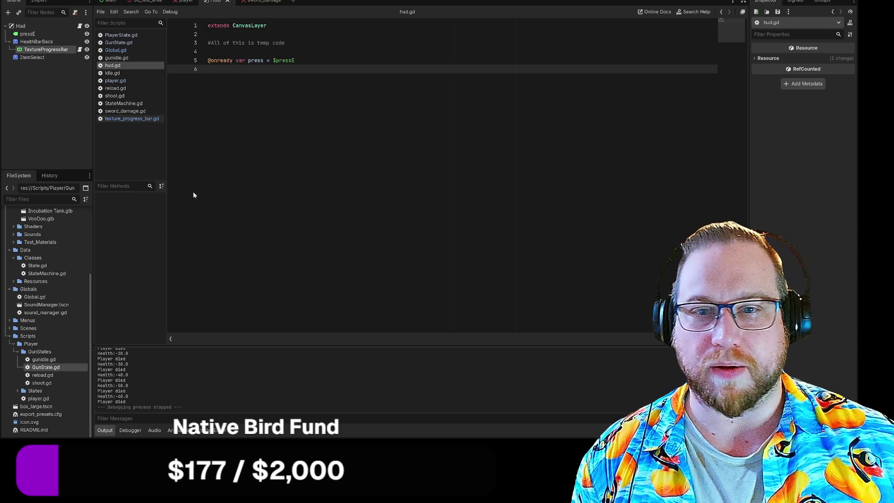
pyautogui.click(63, 112)
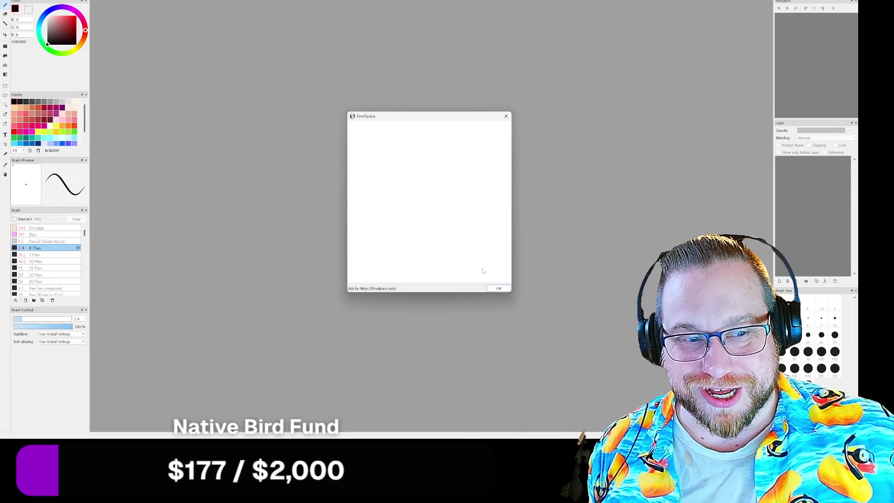
# Step: Dismiss the ad and create a new 1000 × 1000 px image
pyautogui.click(498, 288)
pyautogui.hotkey('alt', 'f')
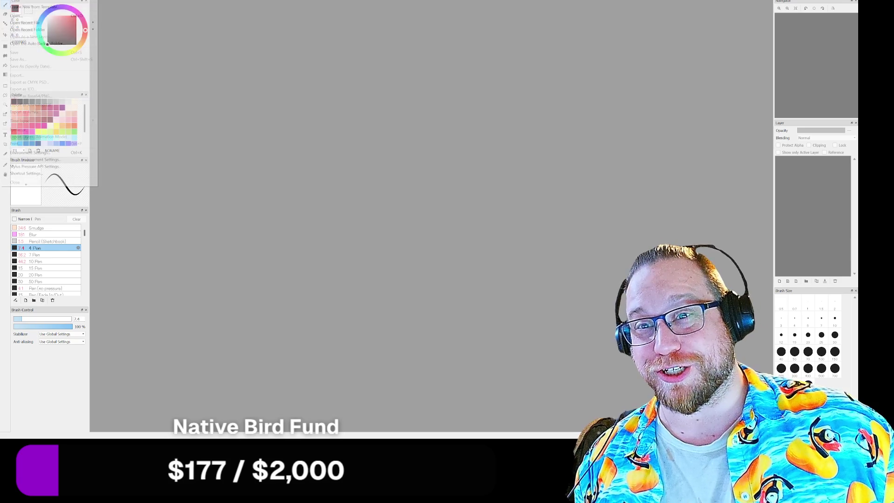
pyautogui.hotkey('ctrl', 'n')
pyautogui.click(426, 219)
pyautogui.click(459, 295)
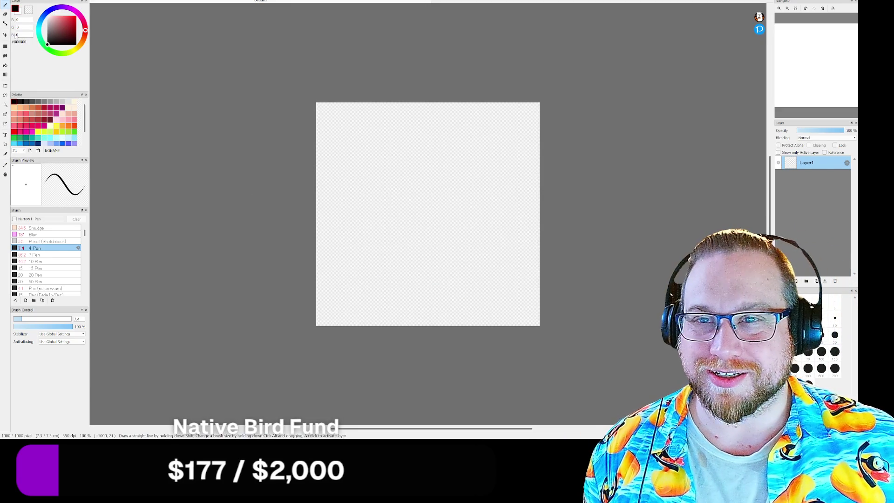
# Step: Bucket-fill the whole canvas solid black
pyautogui.click(453, 223)
pyautogui.scroll(-3, 441, 216)
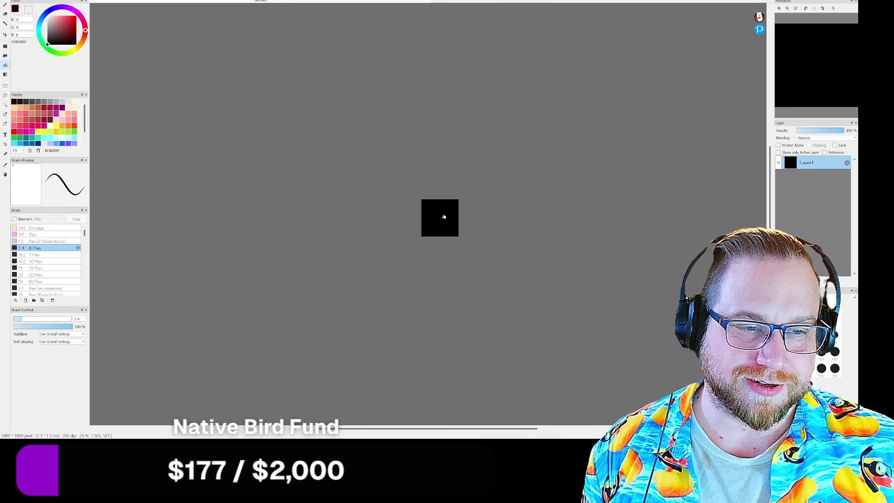
pyautogui.scroll(5, 443, 210)
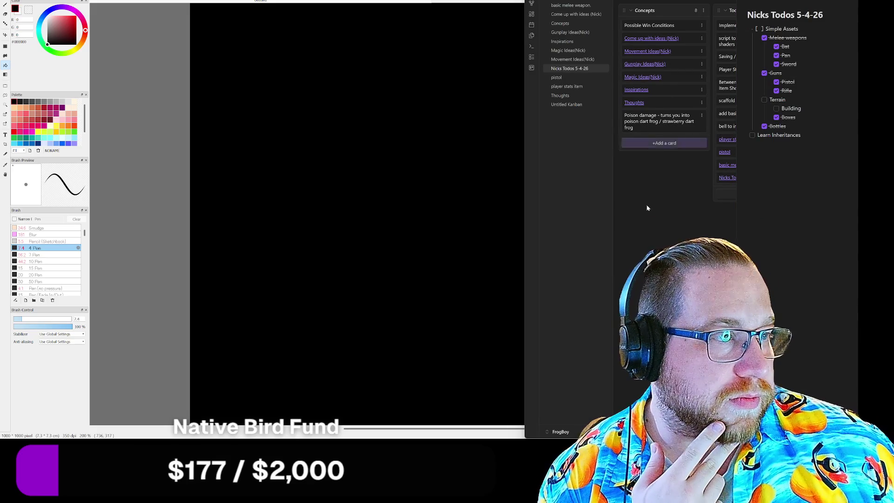
pyautogui.click(767, 2)
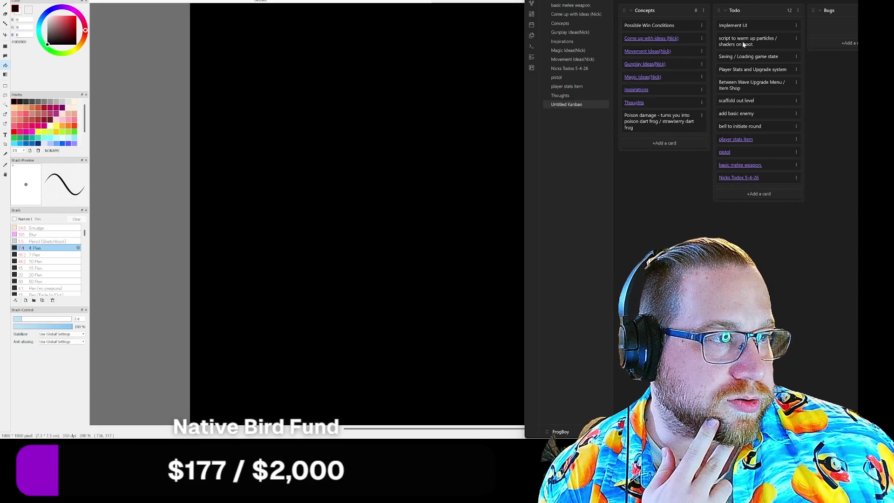
# Step: Widen Obsidian, look over the Kanban columns and a card preview, then hide Obsidian to reveal FireAlpaca
pyautogui.moveTo(524, 139); pyautogui.dragTo(489, 139)
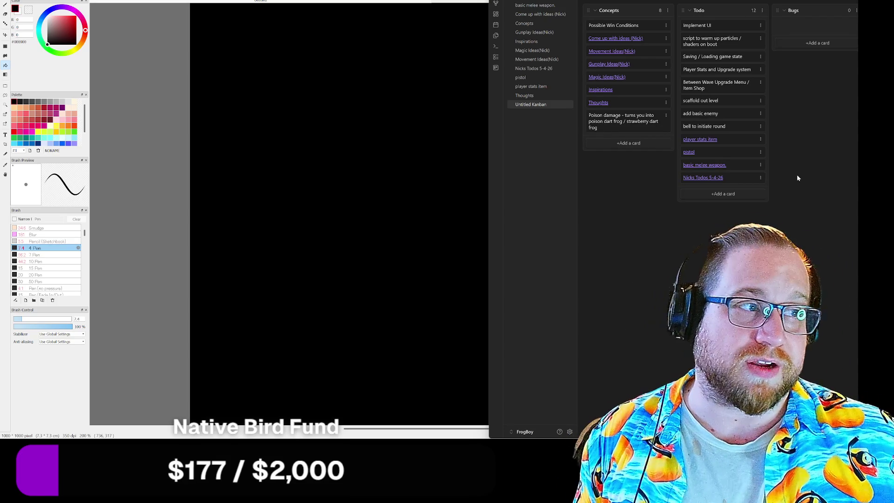
pyautogui.hscroll(5, 717, 139)
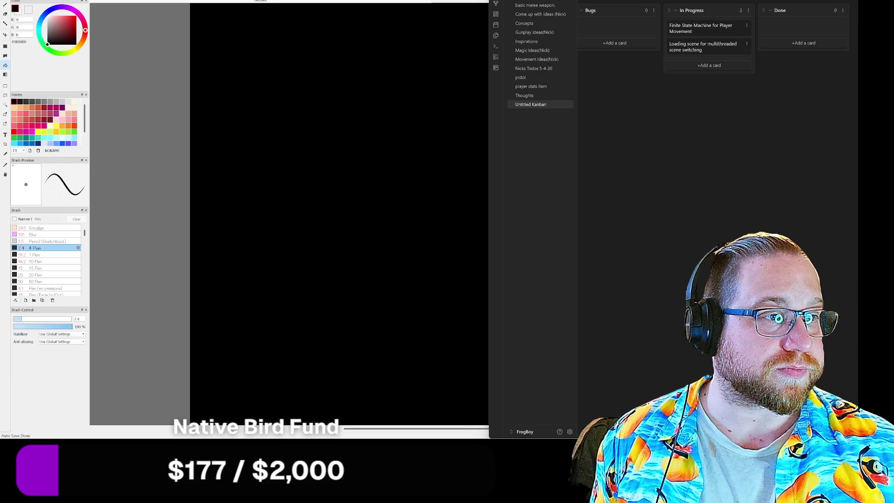
pyautogui.hscroll(-5, 642, 261)
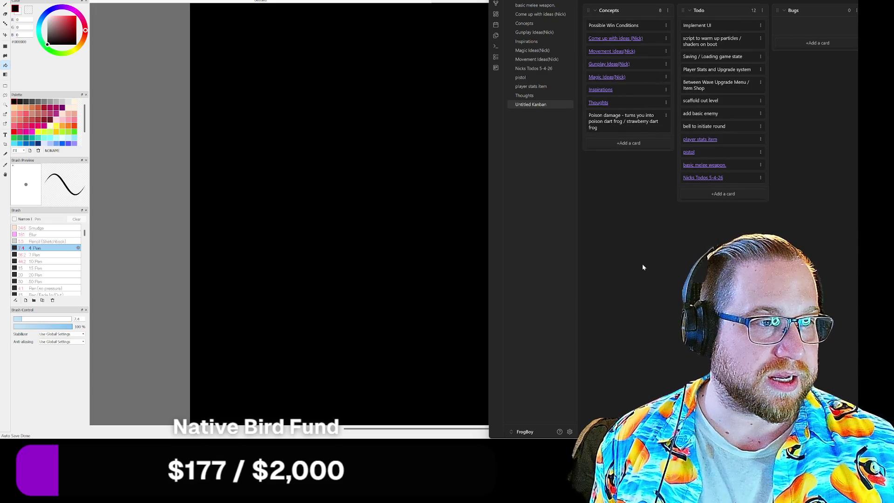
pyautogui.moveTo(627, 42)
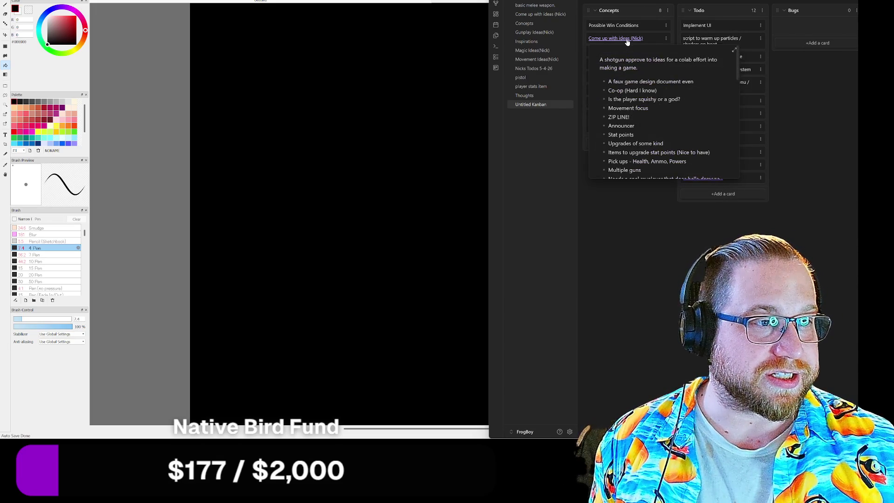
pyautogui.press('super+Down')
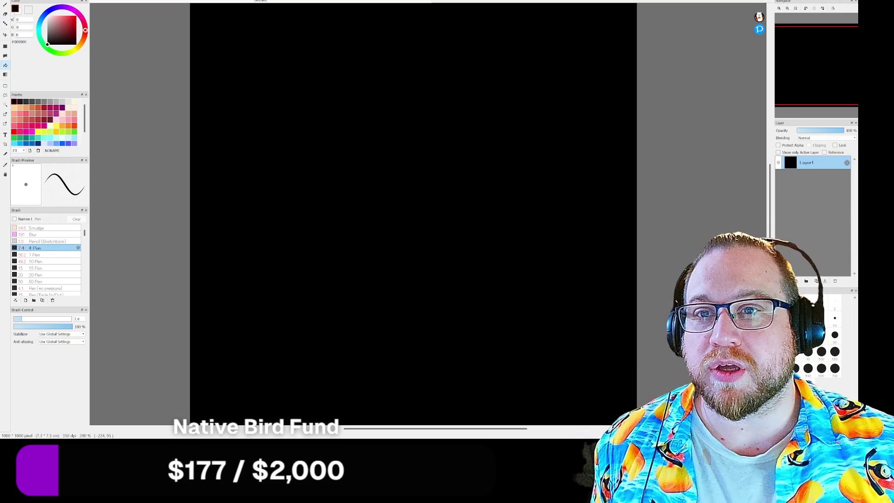
# Step: Make white the drawing colour and add an empty Layer2 above the black Layer1
pyautogui.press('x')
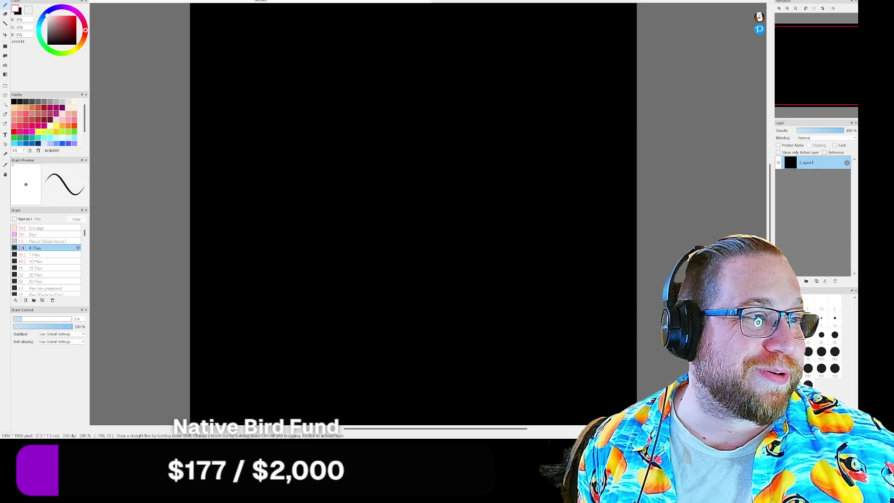
pyautogui.hotkey('ctrl', 'shift', 'n')
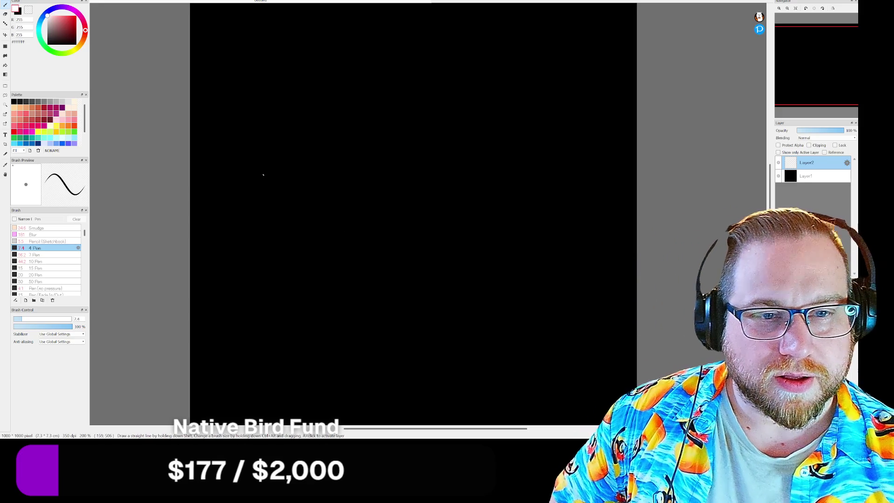
# Step: Sketch a rough white box on Layer2 and move it toward the canvas centre
pyautogui.moveTo(344, 131)
pyautogui.mouseDown()
pyautogui.moveTo(338, 216)
pyautogui.moveTo(428, 188)
pyautogui.mouseUp()
pyautogui.moveTo(424, 129)
pyautogui.mouseDown()
pyautogui.moveTo(355, 125)
pyautogui.moveTo(372, 136)
pyautogui.mouseUp()
pyautogui.moveTo(361, 127); pyautogui.dragTo(385, 134)
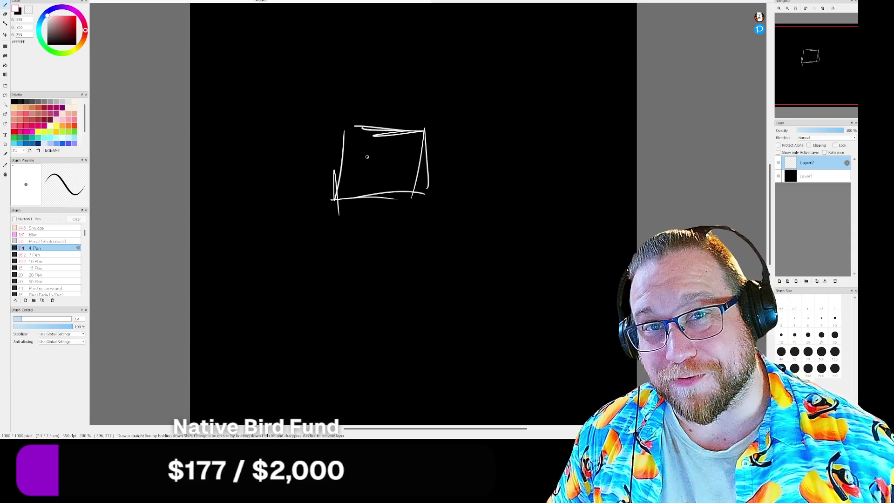
pyautogui.press('ctrl')
pyautogui.moveTo(389, 177)
pyautogui.mouseDown()
pyautogui.moveTo(433, 195)
pyautogui.moveTo(419, 199)
pyautogui.mouseUp()
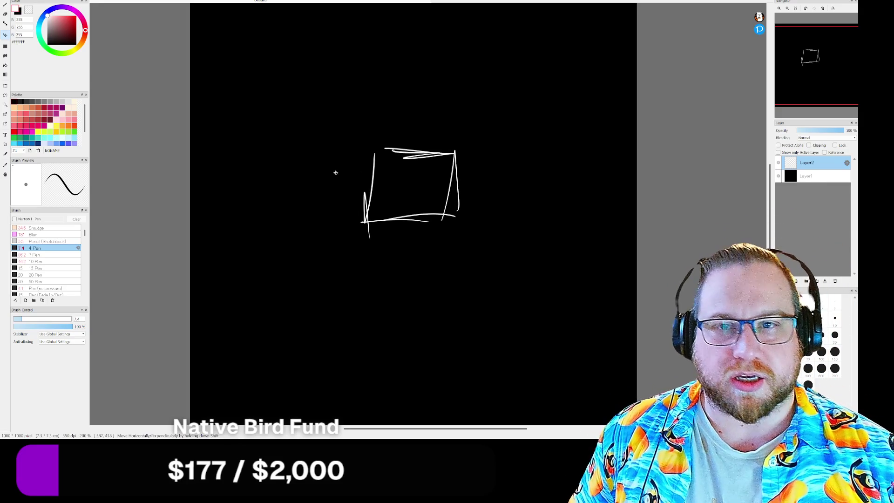
pyautogui.moveTo(370, 180)
pyautogui.mouseDown()
pyautogui.moveTo(349, 159)
pyautogui.moveTo(409, 200)
pyautogui.moveTo(411, 142)
pyautogui.mouseUp()
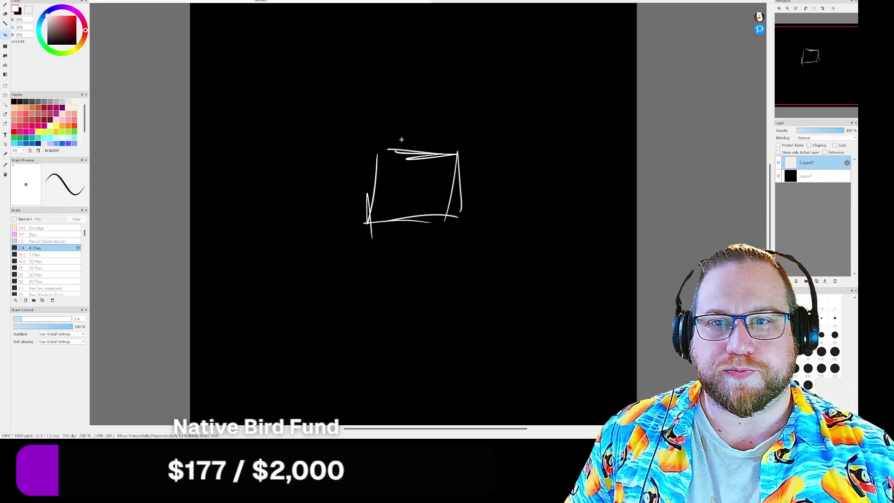
# Step: Draw an A inside the box, thicken its outline, and add a new Layer3
pyautogui.press('b')
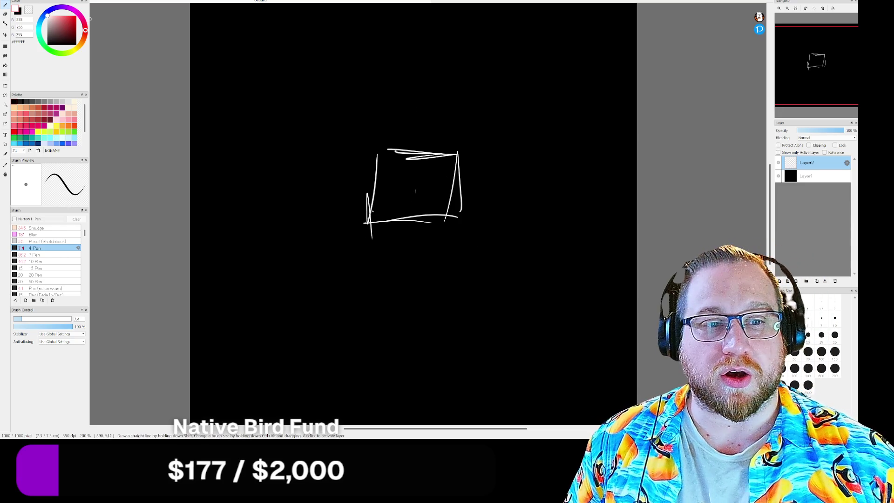
pyautogui.moveTo(407, 190)
pyautogui.mouseDown()
pyautogui.moveTo(407, 177)
pyautogui.moveTo(419, 192)
pyautogui.moveTo(418, 176)
pyautogui.moveTo(409, 187)
pyautogui.mouseUp()
pyautogui.moveTo(408, 186); pyautogui.dragTo(419, 184)
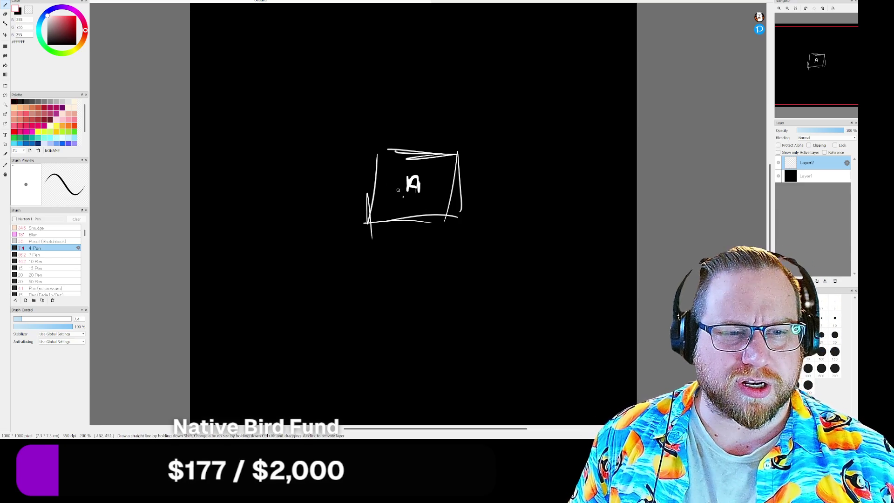
pyautogui.moveTo(406, 190)
pyautogui.mouseDown()
pyautogui.moveTo(414, 173)
pyautogui.moveTo(418, 189)
pyautogui.mouseUp()
pyautogui.moveTo(378, 151); pyautogui.dragTo(378, 153)
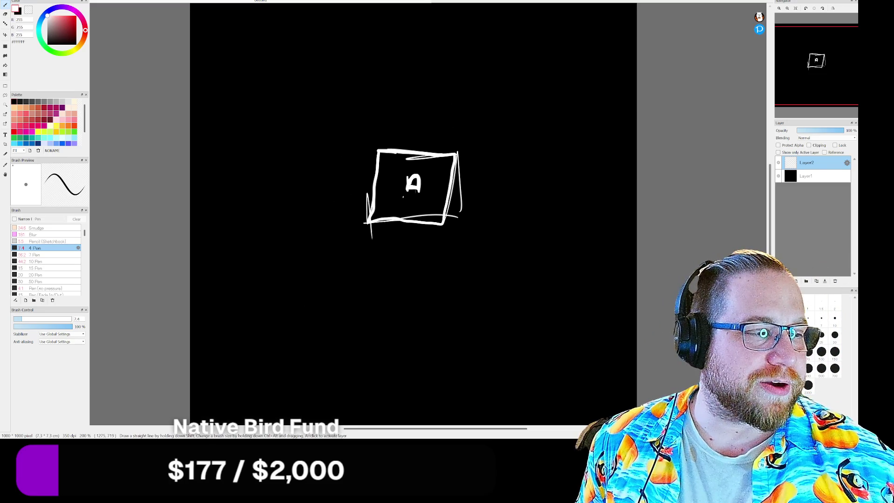
pyautogui.click(787, 281)
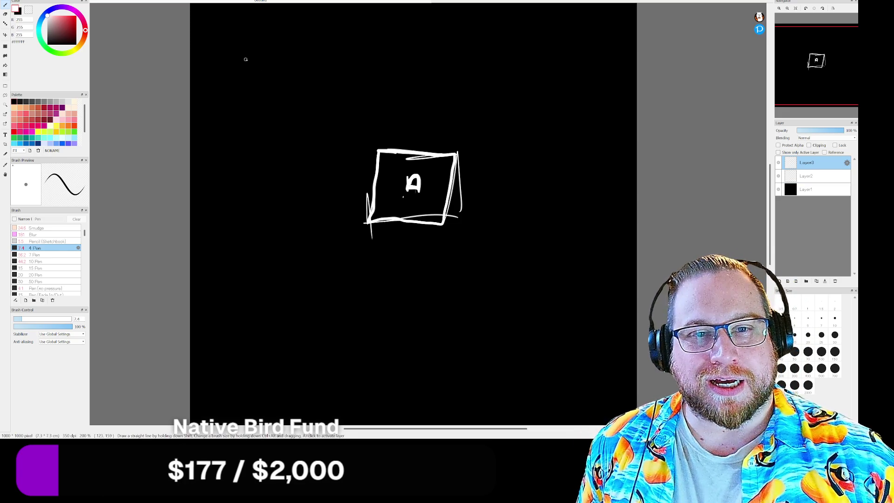
# Step: Write Shop at the upper left, then erase the box's A and write Town Bell in it
pyautogui.moveTo(252, 39)
pyautogui.mouseDown()
pyautogui.moveTo(236, 37)
pyautogui.moveTo(238, 56)
pyautogui.moveTo(278, 64)
pyautogui.mouseUp()
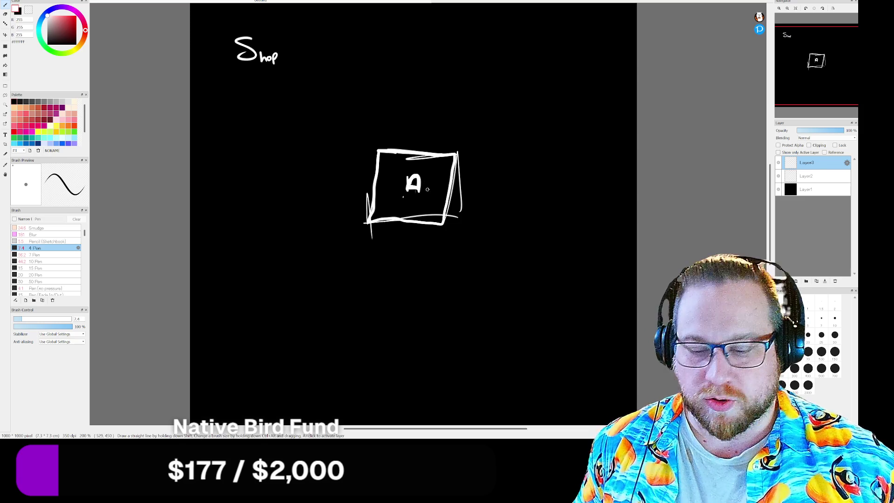
pyautogui.click(810, 176)
pyautogui.click(5, 14)
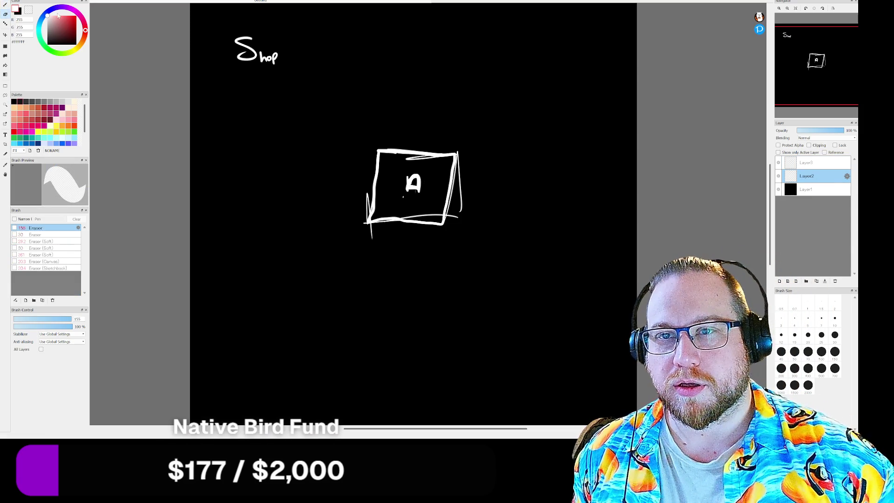
pyautogui.moveTo(411, 185); pyautogui.dragTo(416, 186)
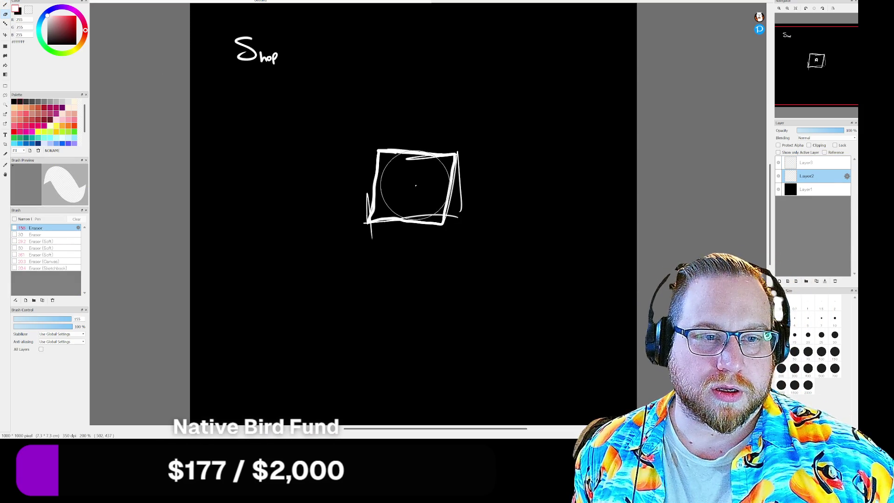
pyautogui.click(5, 5)
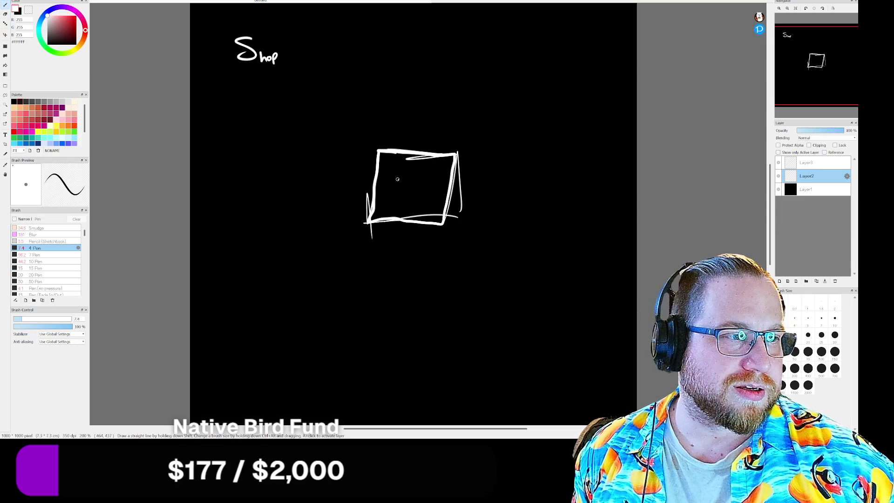
pyautogui.moveTo(390, 169)
pyautogui.mouseDown()
pyautogui.moveTo(418, 163)
pyautogui.moveTo(392, 194)
pyautogui.moveTo(412, 186)
pyautogui.mouseUp()
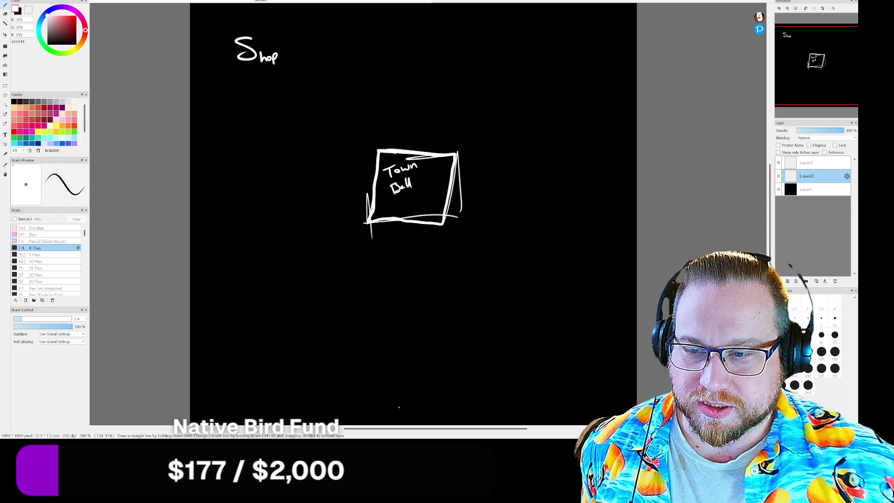
# Step: Check the Obsidian Kanban board, then draw a rectangle above the Town Bell box
pyautogui.hotkey('alt', 'Tab')
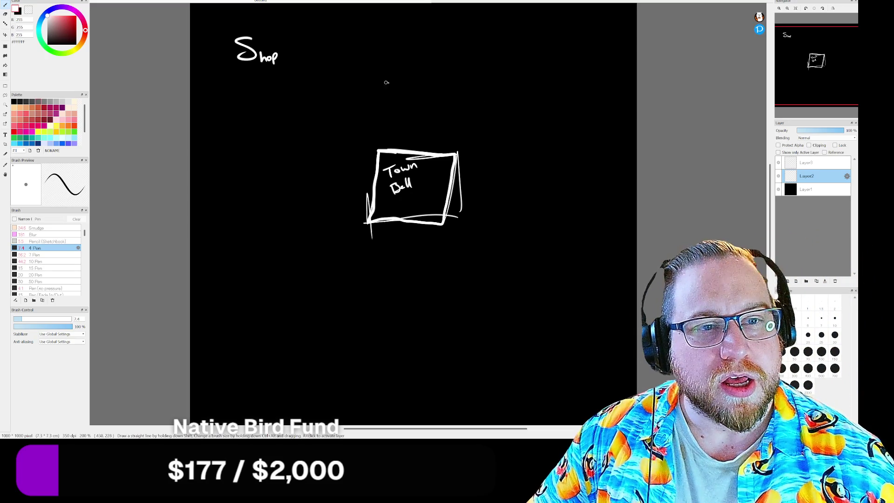
pyautogui.moveTo(392, 39)
pyautogui.mouseDown()
pyautogui.moveTo(391, 79)
pyautogui.moveTo(506, 98)
pyautogui.moveTo(428, 37)
pyautogui.moveTo(508, 90)
pyautogui.mouseUp()
# Step: Add small circles and a curved arrow in the upper rectangle, ring it dashed, and draw a diagonal line
pyautogui.moveTo(415, 48); pyautogui.dragTo(421, 77)
pyautogui.click(418, 62)
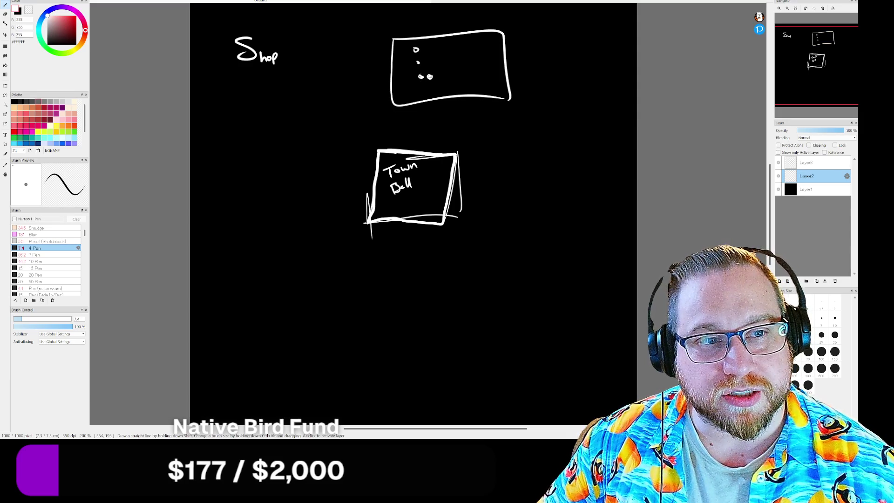
pyautogui.moveTo(421, 76)
pyautogui.mouseDown()
pyautogui.moveTo(443, 73)
pyautogui.moveTo(425, 43)
pyautogui.moveTo(437, 41)
pyautogui.moveTo(443, 74)
pyautogui.mouseUp()
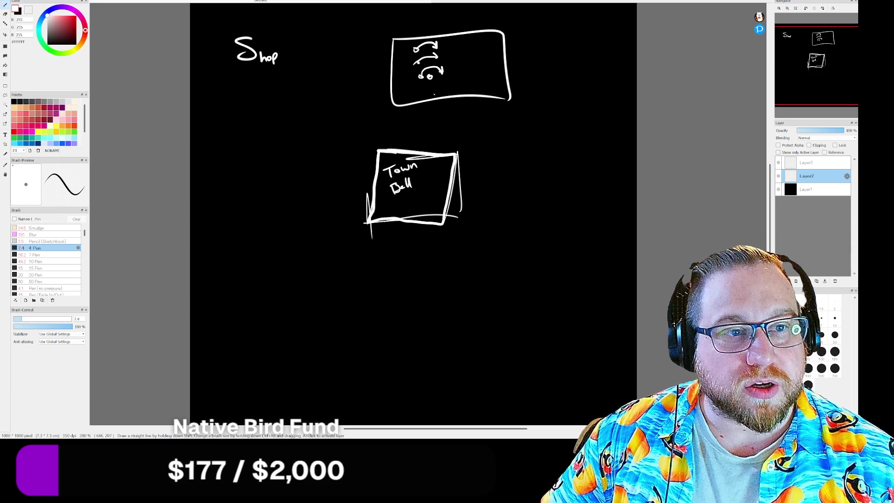
pyautogui.moveTo(509, 55)
pyautogui.mouseDown()
pyautogui.moveTo(523, 29)
pyautogui.moveTo(450, 10)
pyautogui.moveTo(424, 15)
pyautogui.moveTo(361, 47)
pyautogui.moveTo(383, 73)
pyautogui.moveTo(366, 101)
pyautogui.moveTo(396, 121)
pyautogui.moveTo(496, 124)
pyautogui.moveTo(532, 109)
pyautogui.moveTo(514, 64)
pyautogui.mouseUp()
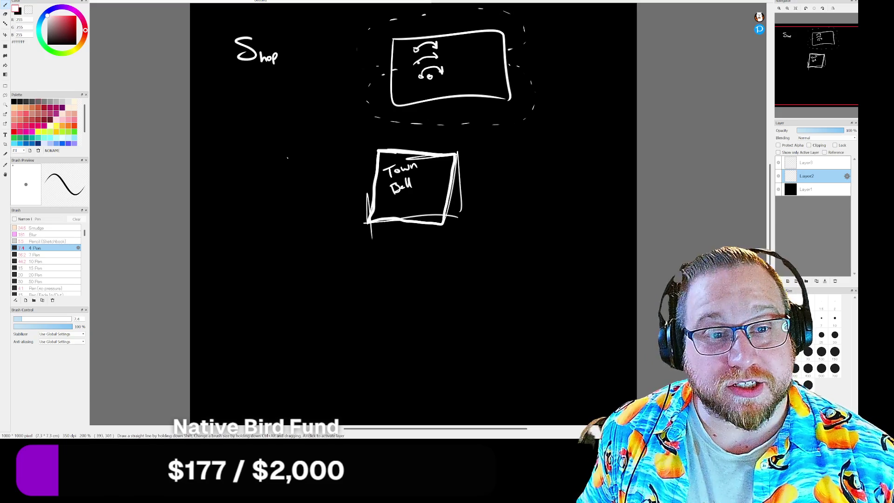
pyautogui.moveTo(214, 202); pyautogui.dragTo(308, 113)
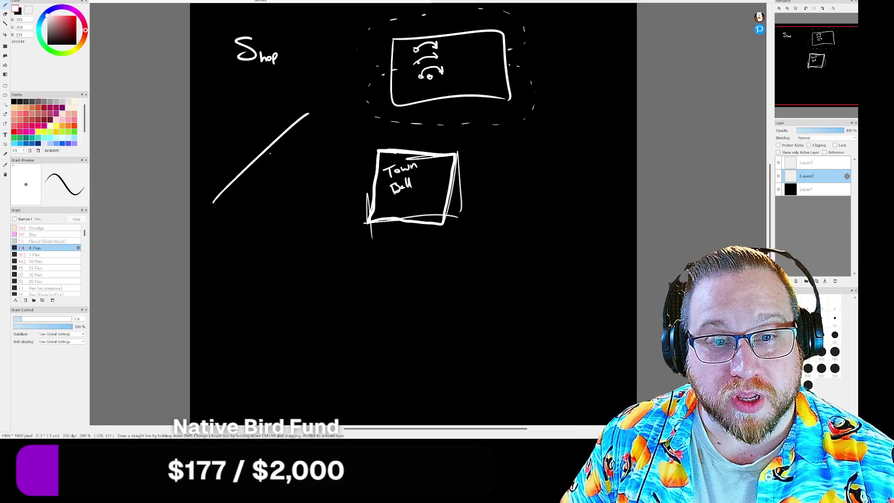
# Step: Add an arrow and check mark beside the diagonal line, and write 60Hz below Shop
pyautogui.moveTo(219, 189)
pyautogui.mouseDown()
pyautogui.moveTo(249, 164)
pyautogui.moveTo(254, 180)
pyautogui.moveTo(231, 168)
pyautogui.moveTo(243, 163)
pyautogui.mouseUp()
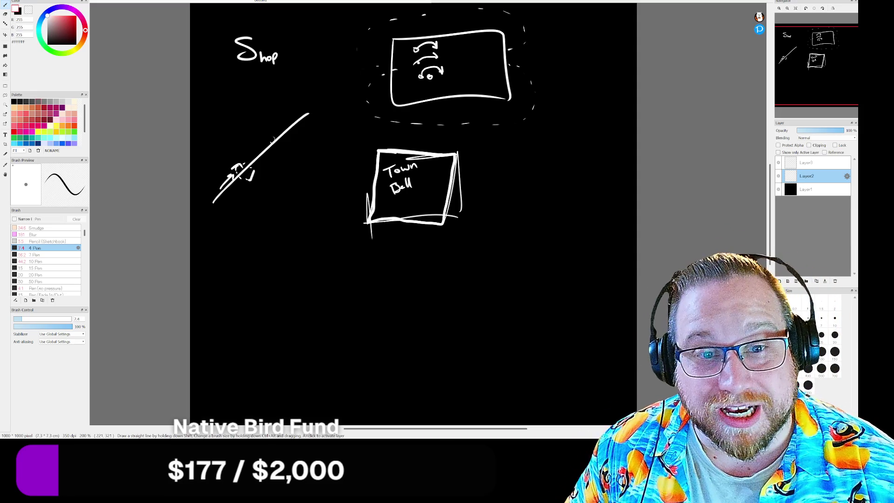
pyautogui.moveTo(246, 152)
pyautogui.mouseDown()
pyautogui.moveTo(259, 136)
pyautogui.moveTo(242, 139)
pyautogui.moveTo(236, 150)
pyautogui.moveTo(243, 148)
pyautogui.mouseUp()
pyautogui.moveTo(274, 84)
pyautogui.mouseDown()
pyautogui.moveTo(270, 99)
pyautogui.moveTo(279, 87)
pyautogui.moveTo(297, 95)
pyautogui.mouseUp()
pyautogui.click(289, 100)
pyautogui.moveTo(296, 86)
pyautogui.mouseDown()
pyautogui.moveTo(297, 102)
pyautogui.moveTo(313, 100)
pyautogui.mouseUp()
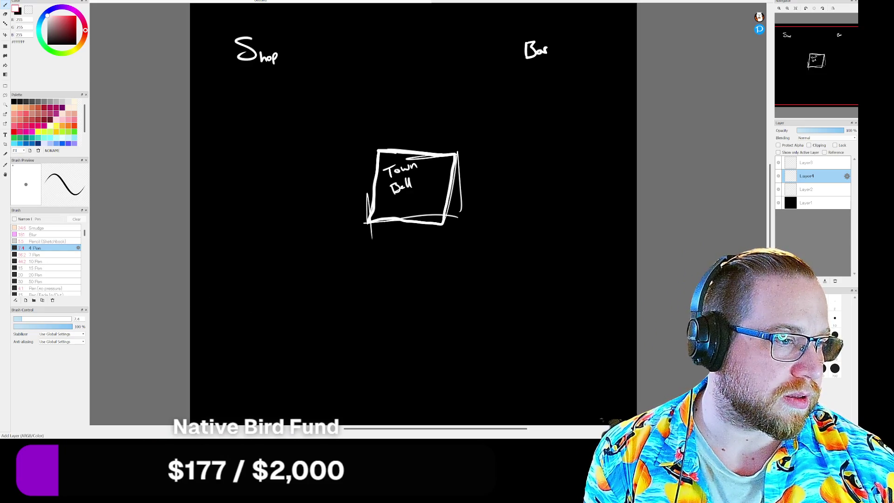
# Step: Add a new layer and write Spawn at the lower left of the map
pyautogui.click(782, 280)
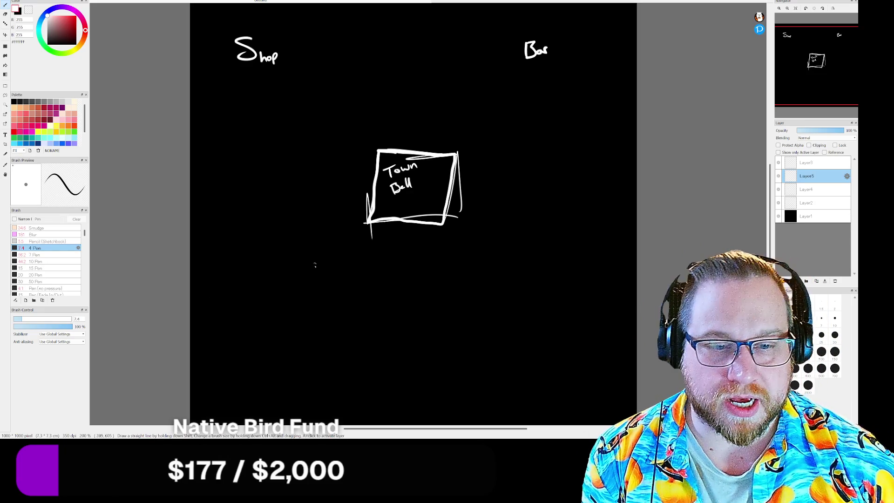
pyautogui.moveTo(254, 315)
pyautogui.mouseDown()
pyautogui.moveTo(241, 331)
pyautogui.moveTo(254, 333)
pyautogui.mouseUp()
pyautogui.moveTo(261, 322)
pyautogui.mouseDown()
pyautogui.moveTo(262, 334)
pyautogui.moveTo(308, 312)
pyautogui.mouseUp()
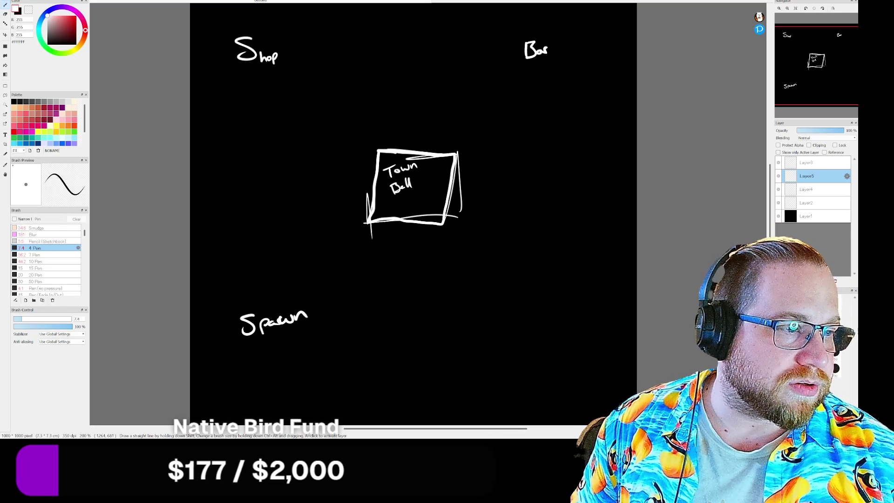
# Step: Add another layer and write Bell Tower to the right of the Town Bell box
pyautogui.click(780, 281)
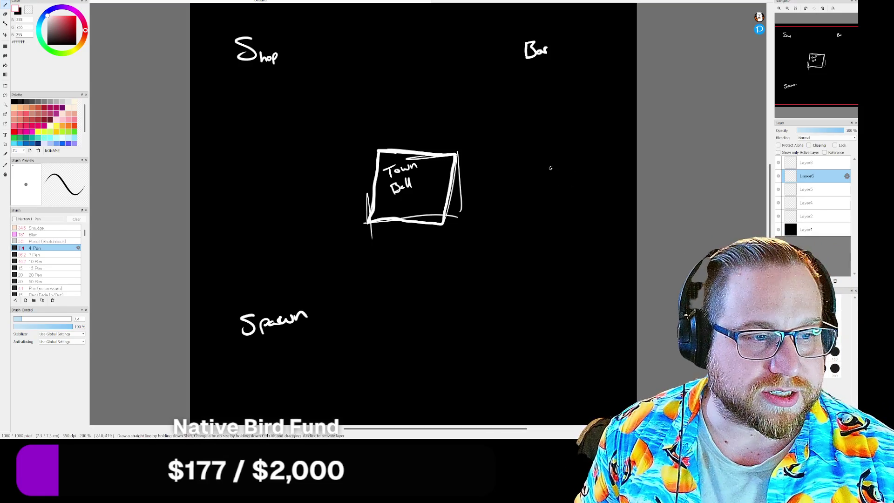
pyautogui.moveTo(531, 180)
pyautogui.mouseDown()
pyautogui.moveTo(532, 192)
pyautogui.moveTo(550, 191)
pyautogui.moveTo(554, 175)
pyautogui.moveTo(553, 191)
pyautogui.mouseUp()
pyautogui.moveTo(534, 201); pyautogui.dragTo(570, 191)
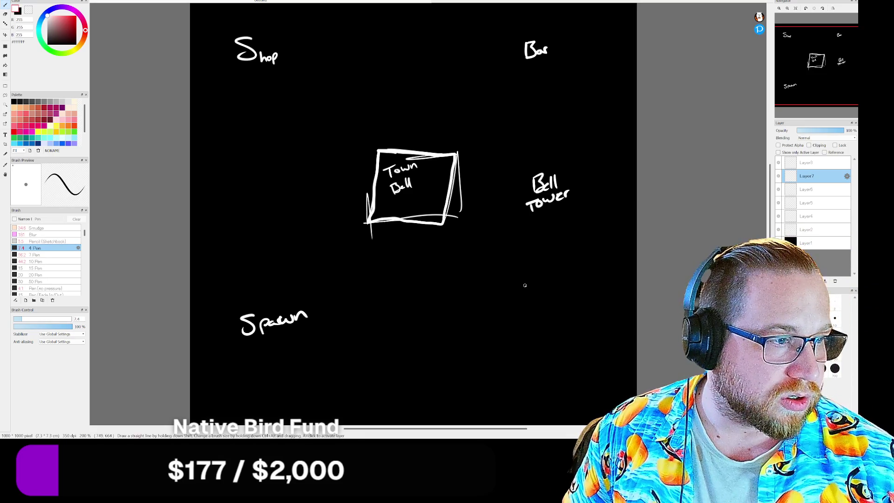
# Step: Handwrite Camp at the lower right of the canvas on Layer7
pyautogui.moveTo(511, 297)
pyautogui.mouseDown()
pyautogui.moveTo(505, 310)
pyautogui.moveTo(537, 311)
pyautogui.mouseUp()
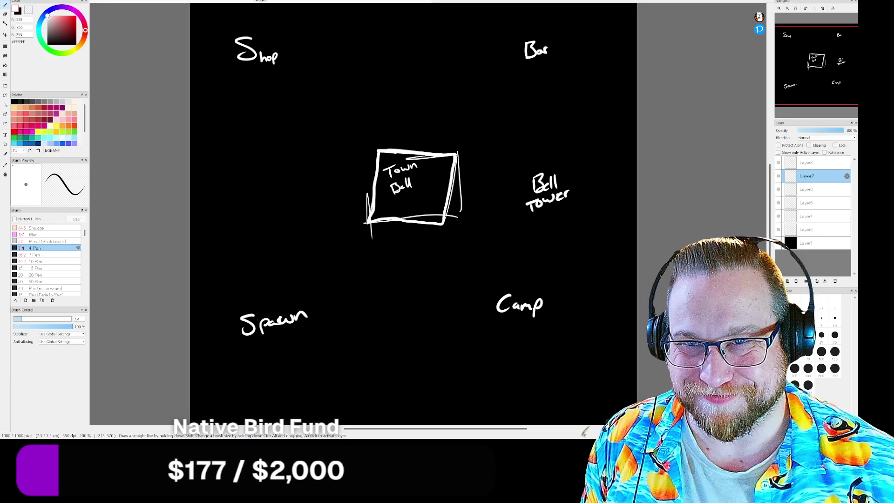
pyautogui.hotkey('alt', 'e')
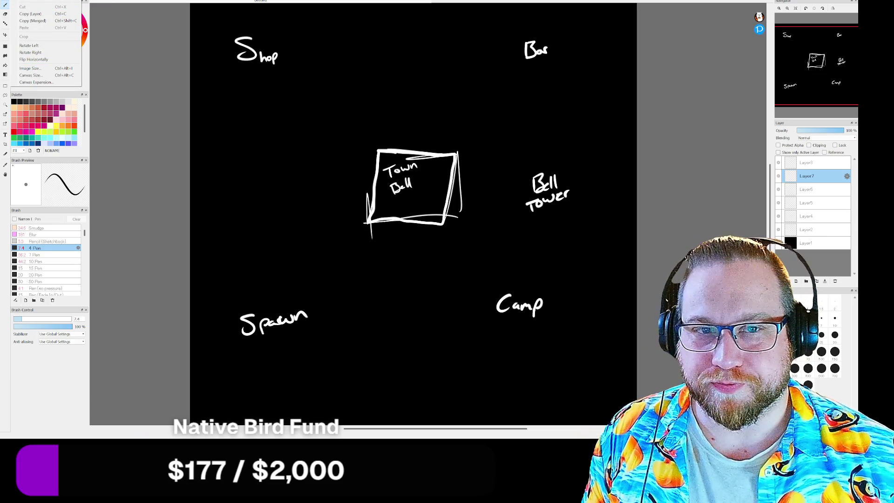
# Step: Resize the canvas to 3000 × 3000 pixels with the Center anchor, keeping the map centred
pyautogui.press('Right')
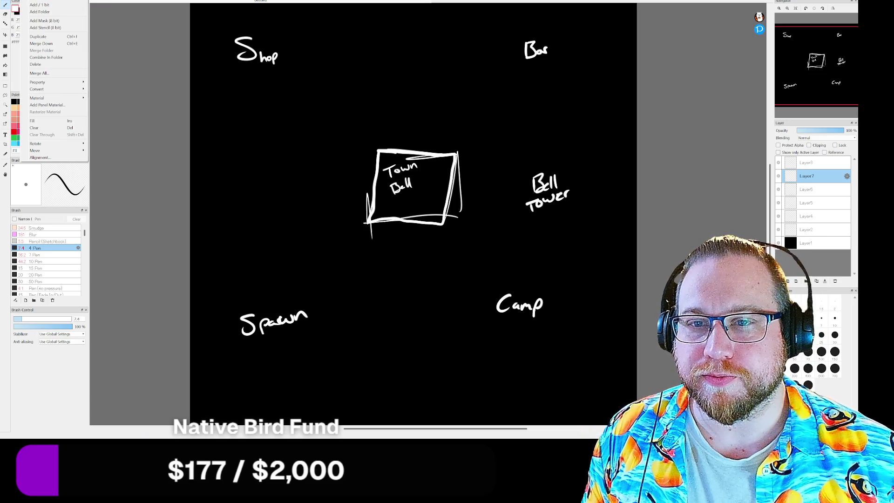
pyautogui.press('Right')
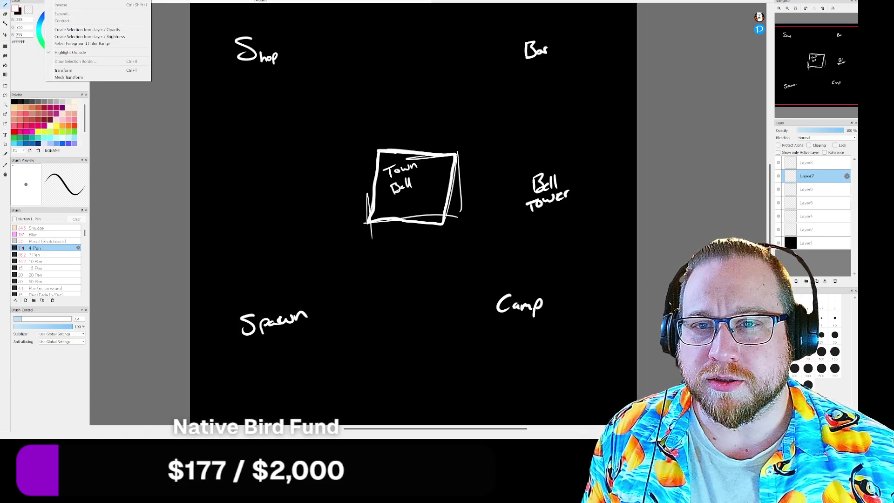
pyautogui.press('Escape')
pyautogui.hotkey('alt', 'e')
pyautogui.press('Down')
pyautogui.press('Down')
pyautogui.press('Down')
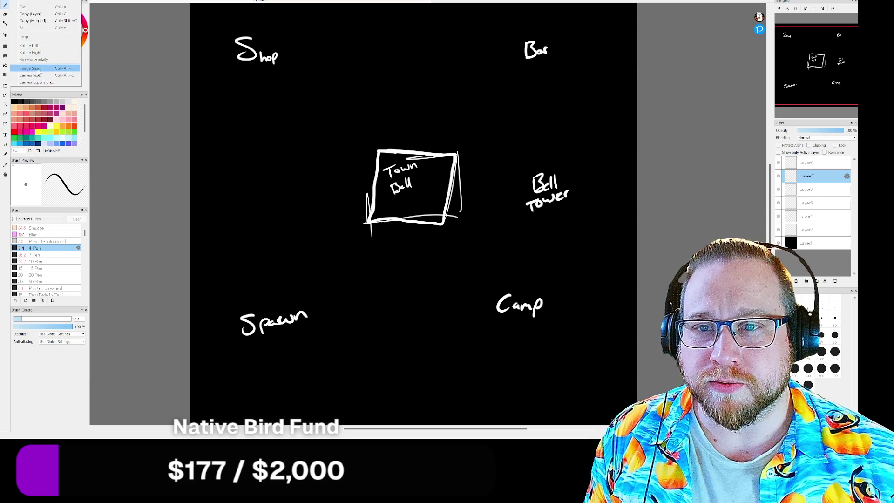
pyautogui.click(34, 77)
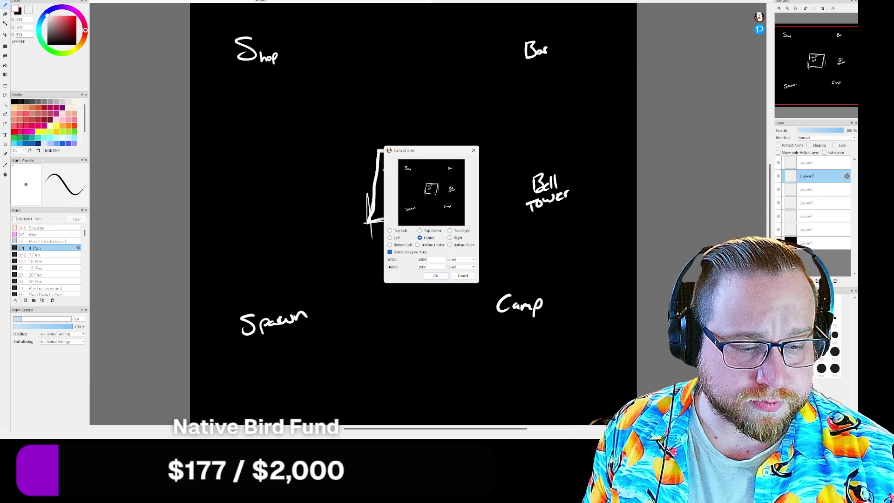
pyautogui.write('300')
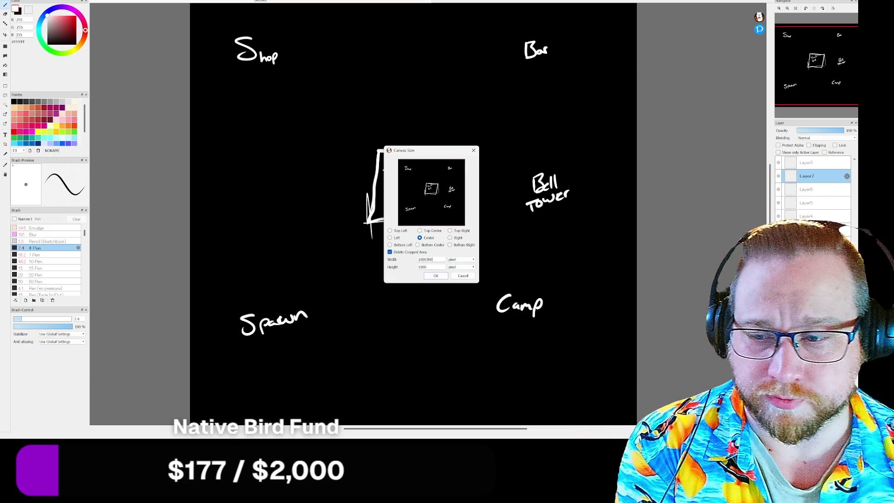
pyautogui.press('BackSpace')
pyautogui.press('BackSpace')
pyautogui.press('BackSpace')
pyautogui.press('BackSpace')
pyautogui.press('BackSpace')
pyautogui.press('BackSpace')
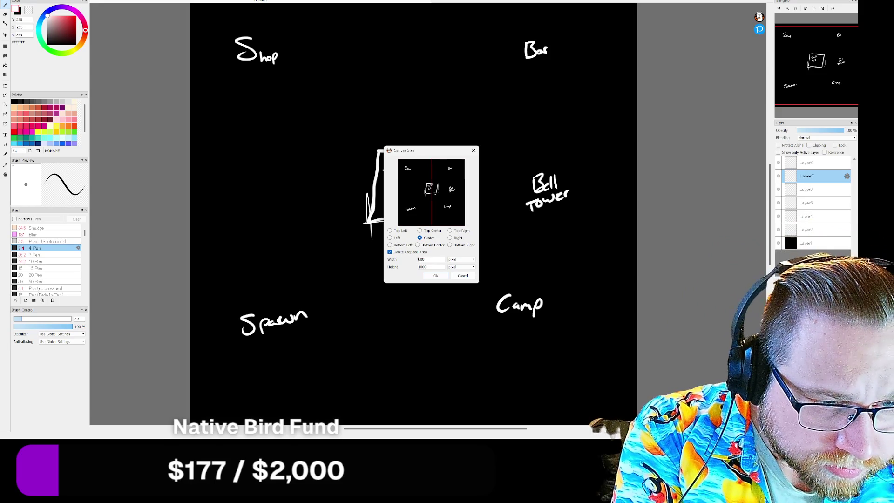
pyautogui.write('3000')
pyautogui.press('Tab')
pyautogui.write('3000')
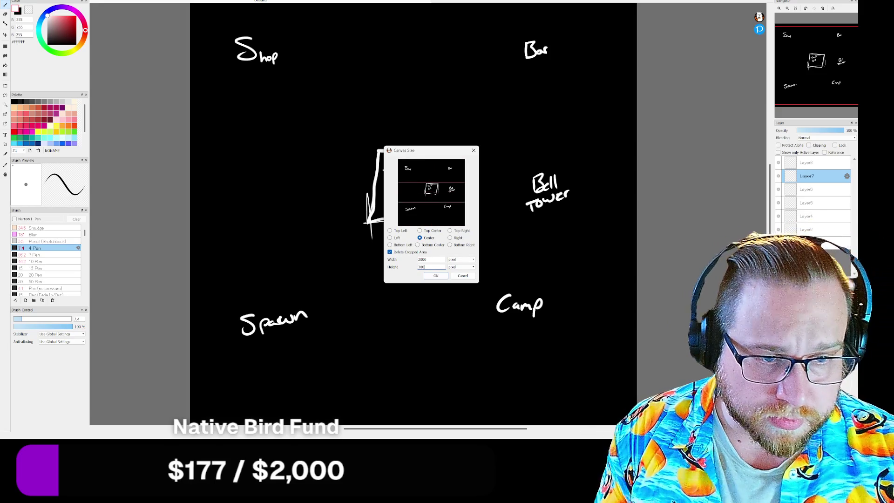
pyautogui.press('Return')
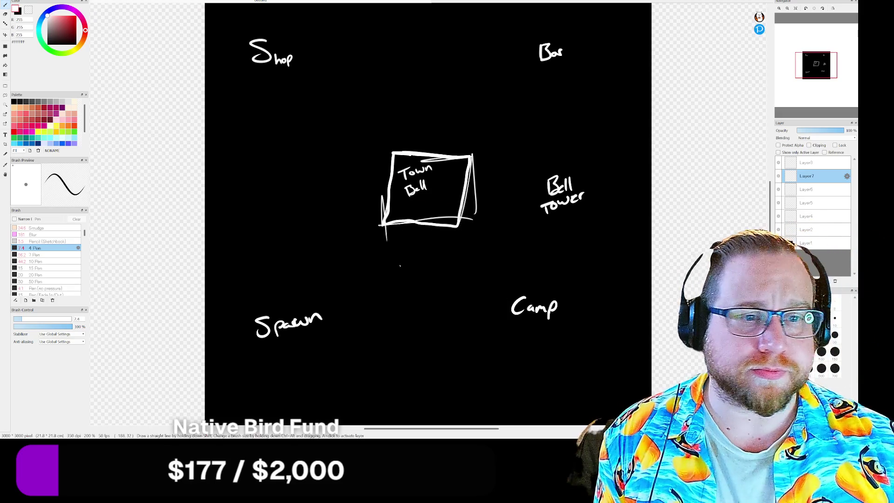
# Step: Fill the empty margins black on the wrong layer, then remove that stray fill from Layer7
pyautogui.scroll(-5, 367, 232)
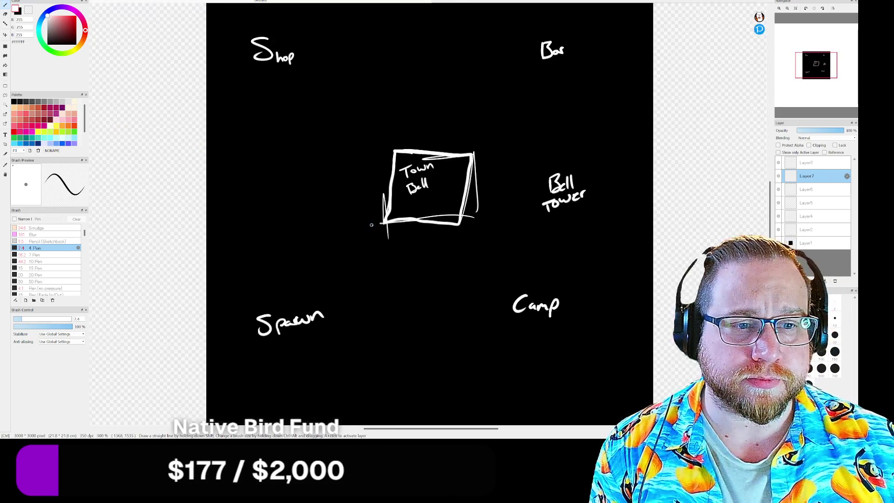
pyautogui.scroll(-2, 244, 135)
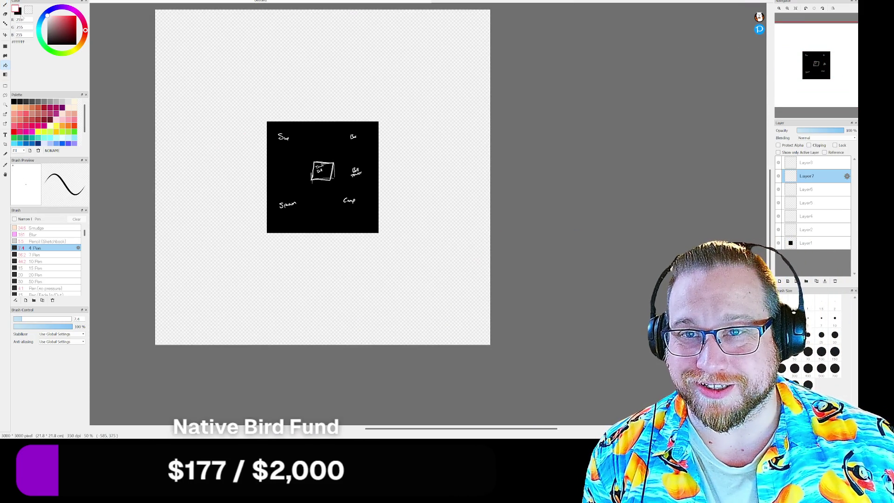
pyautogui.click(259, 87)
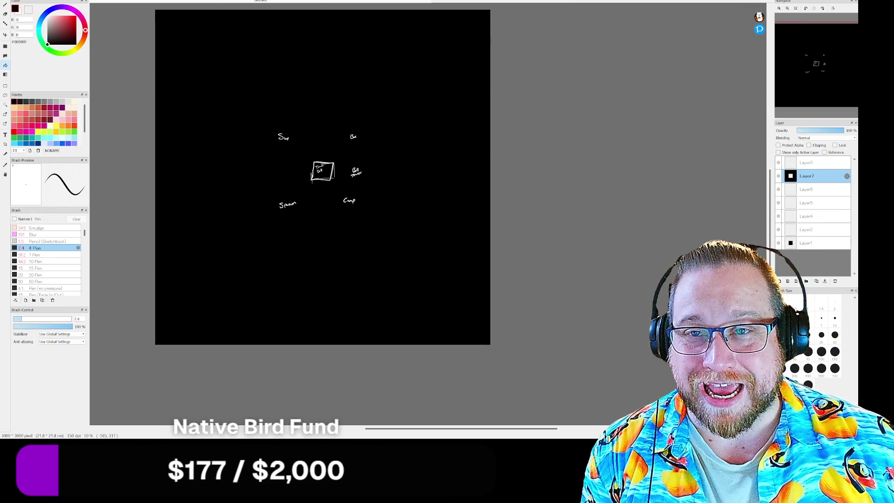
pyautogui.click(19, 16)
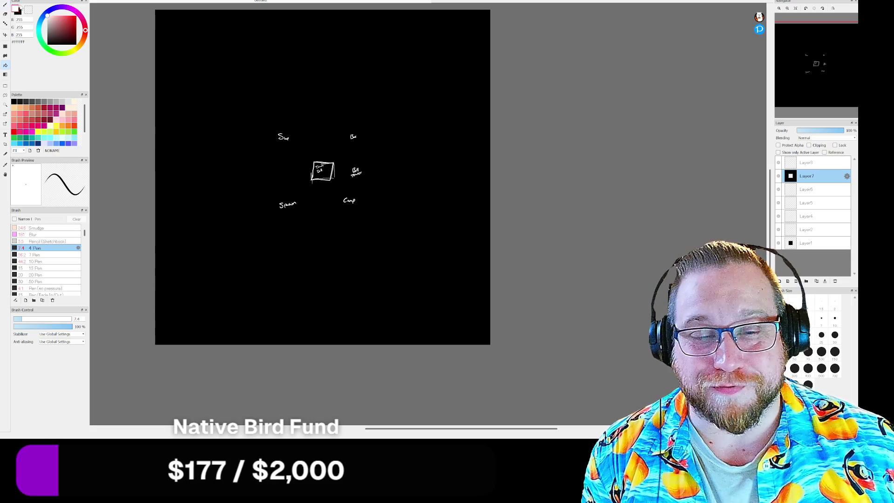
pyautogui.scroll(2, 262, 127)
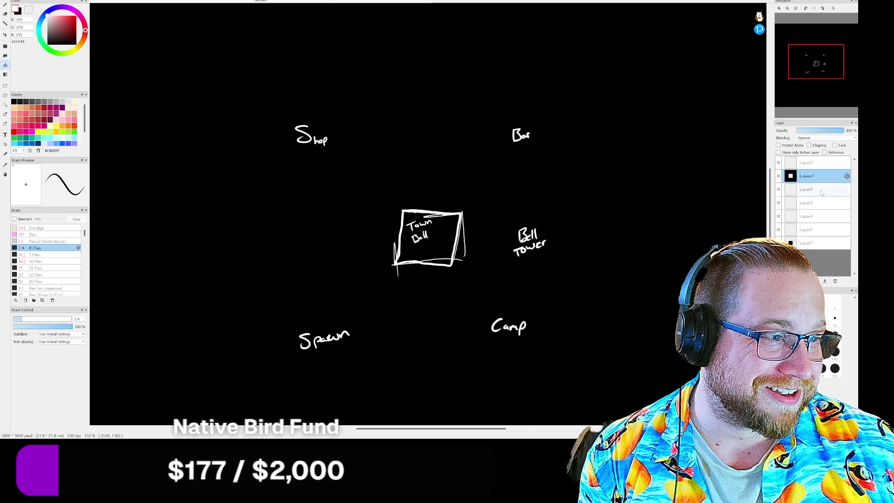
pyautogui.click(815, 189)
pyautogui.click(806, 176)
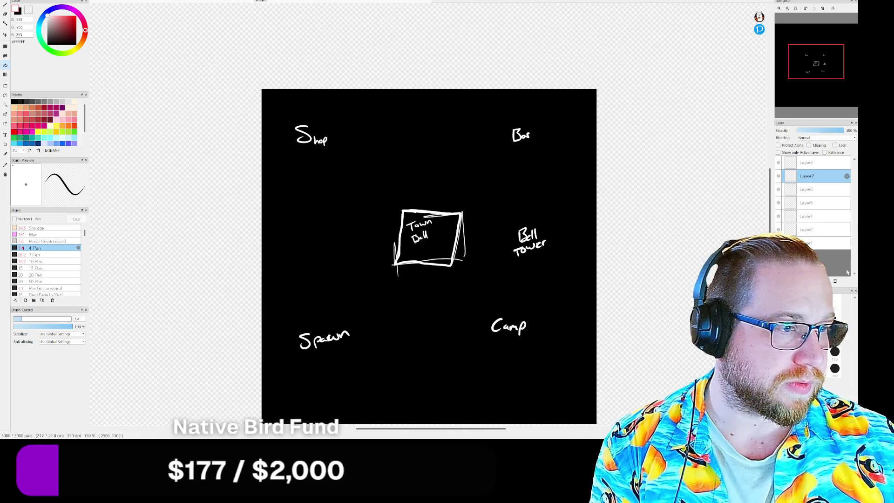
# Step: Fill background Layer1's transparent margins with black so it covers the whole canvas
pyautogui.click(834, 243)
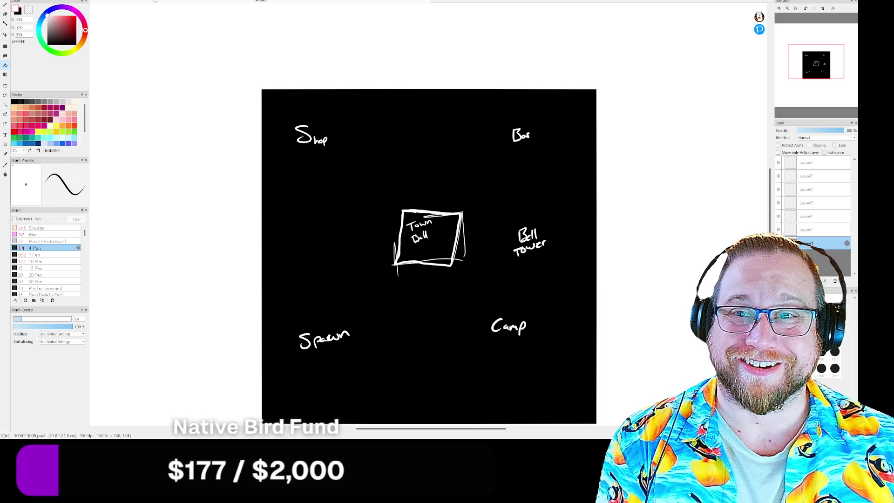
pyautogui.click(14, 101)
pyautogui.click(224, 40)
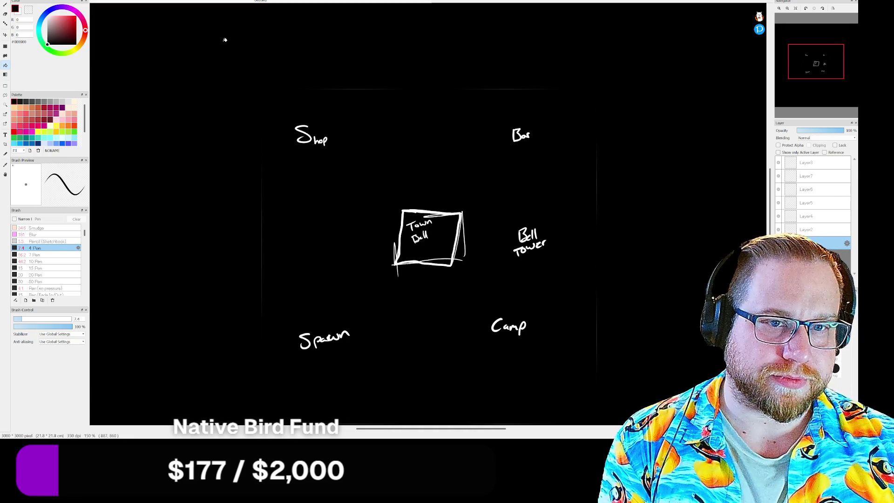
pyautogui.click(819, 233)
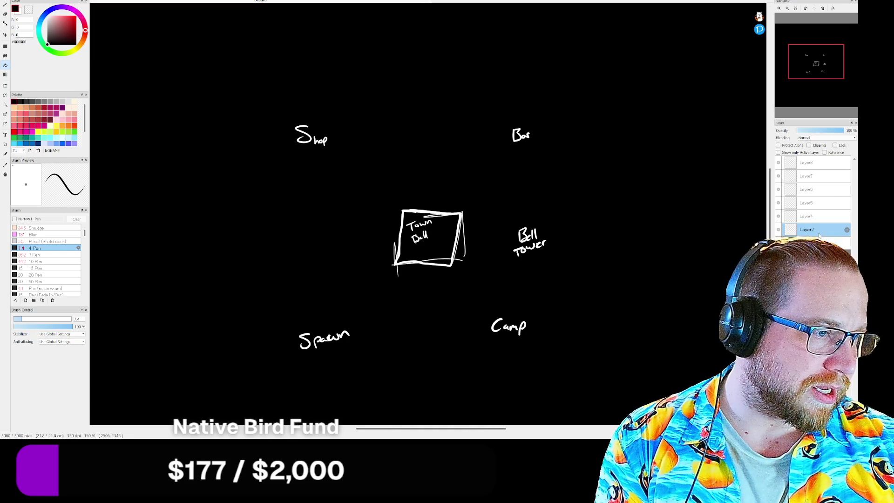
pyautogui.scroll(1, 367, 177)
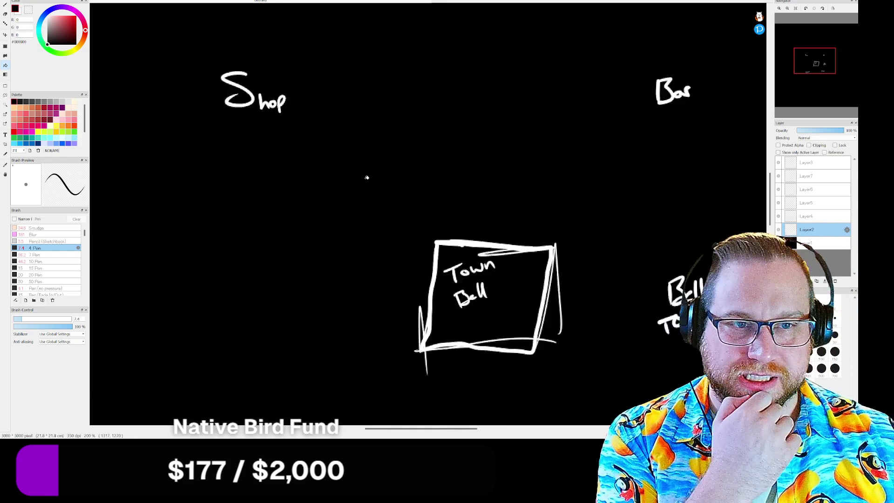
pyautogui.scroll(-3, 366, 178)
pyautogui.scroll(1, 336, 149)
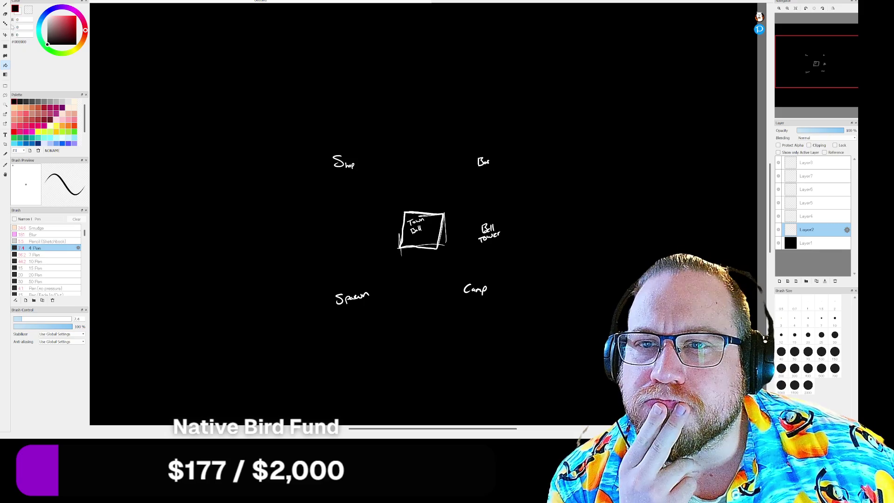
# Step: Nudge the Town Bell box up-left and shift the Bar label slightly right
pyautogui.press('ctrl')
pyautogui.moveTo(617, 231)
pyautogui.mouseDown()
pyautogui.moveTo(596, 224)
pyautogui.moveTo(605, 220)
pyautogui.mouseUp()
pyautogui.scroll(3, 570, 218)
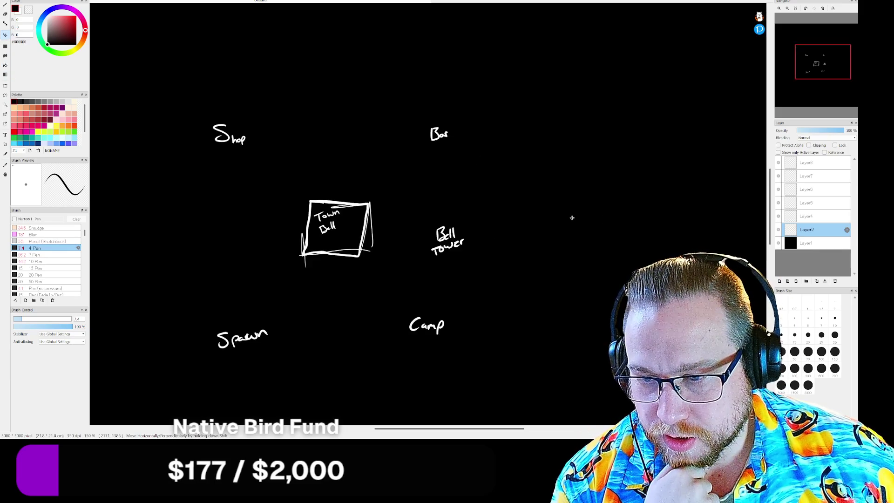
pyautogui.scroll(-5, 568, 217)
pyautogui.scroll(1, 568, 217)
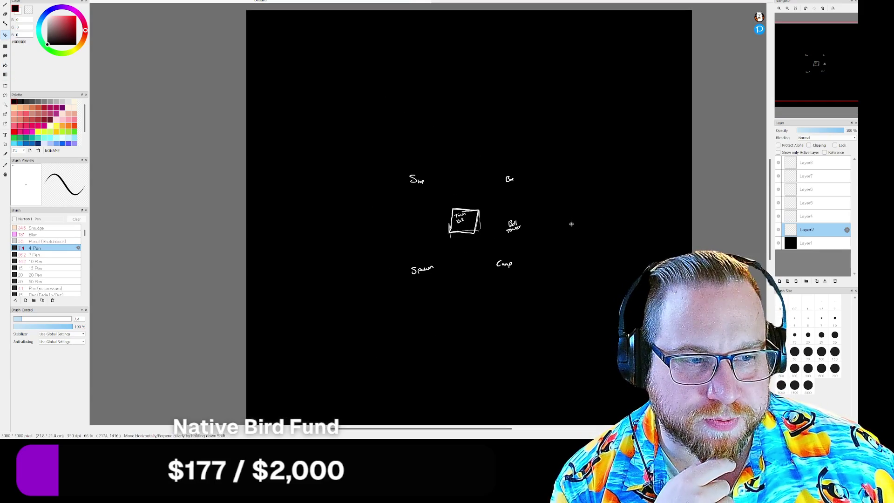
pyautogui.moveTo(659, 235); pyautogui.dragTo(654, 248)
pyautogui.moveTo(805, 101)
pyautogui.mouseDown()
pyautogui.moveTo(810, 120)
pyautogui.moveTo(823, 84)
pyautogui.mouseUp()
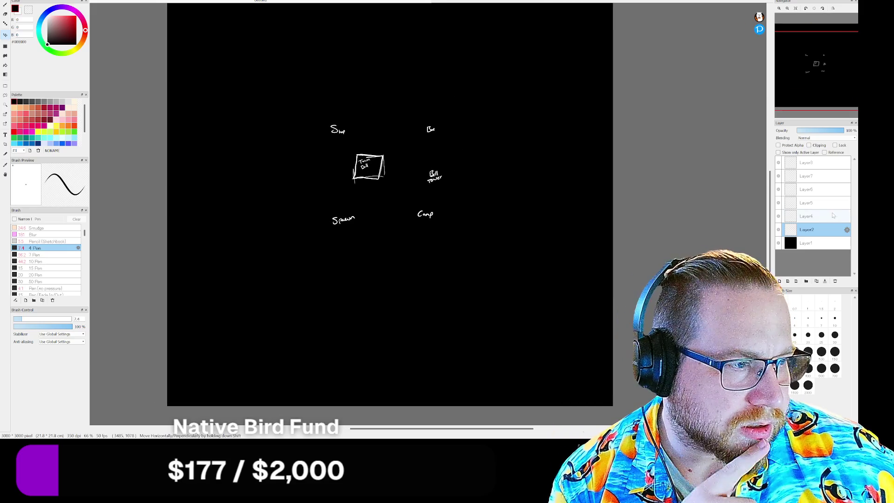
pyautogui.click(819, 216)
pyautogui.moveTo(487, 187); pyautogui.dragTo(493, 189)
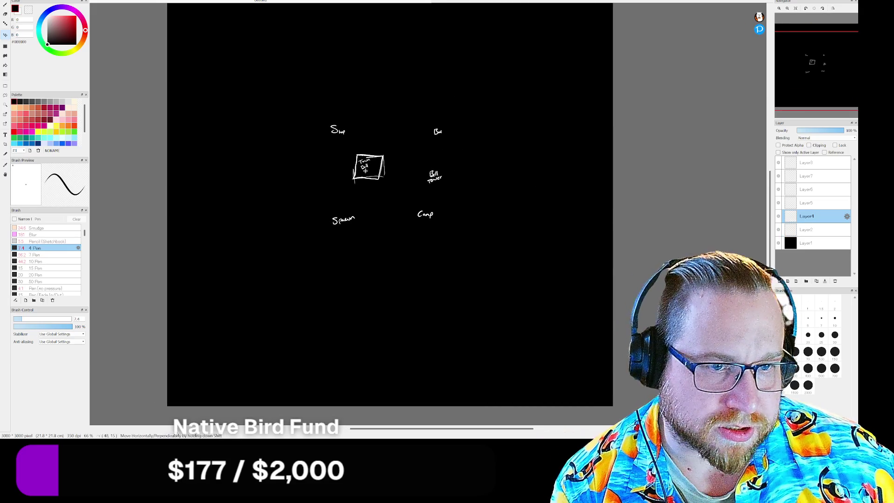
# Step: Rename Layer2 to 'Town Bell' and Layer4 to 'Bar'
pyautogui.doubleClick(815, 230)
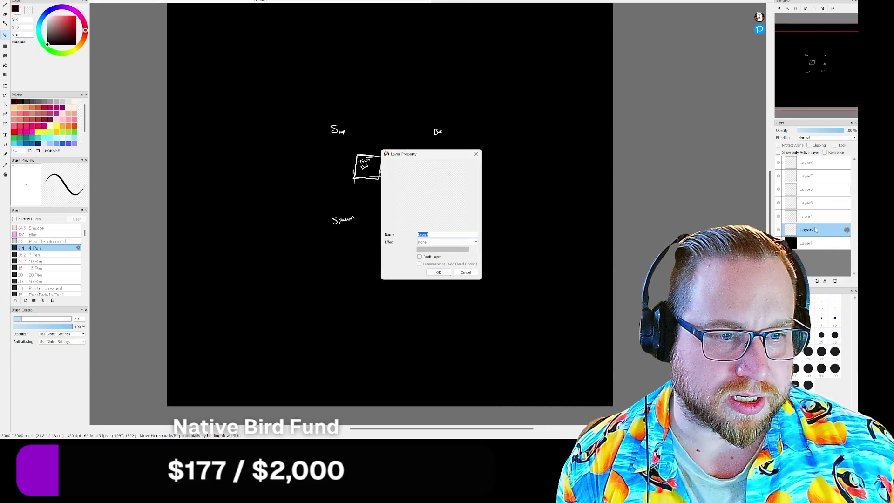
pyautogui.write('Town Bell')
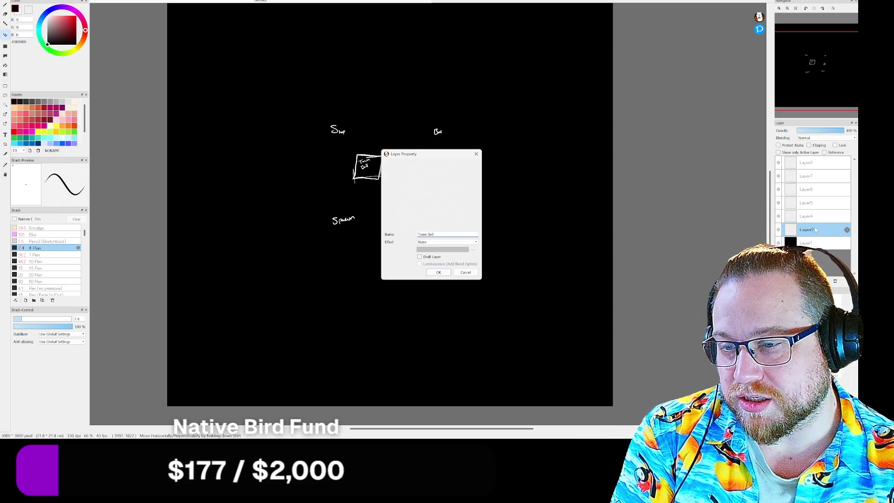
pyautogui.press('Return')
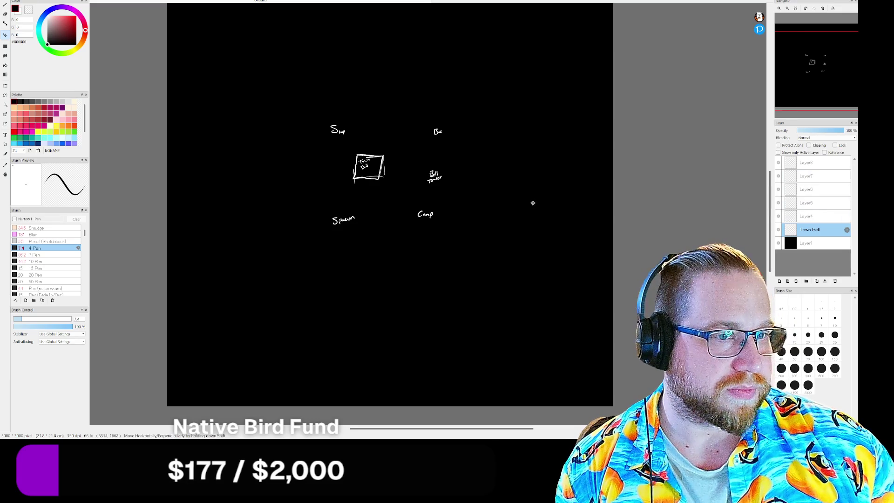
pyautogui.doubleClick(816, 219)
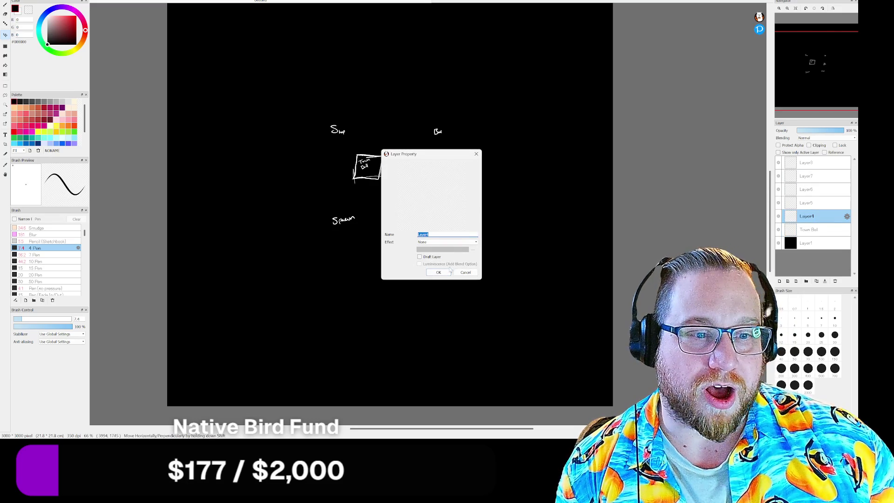
pyautogui.click(440, 272)
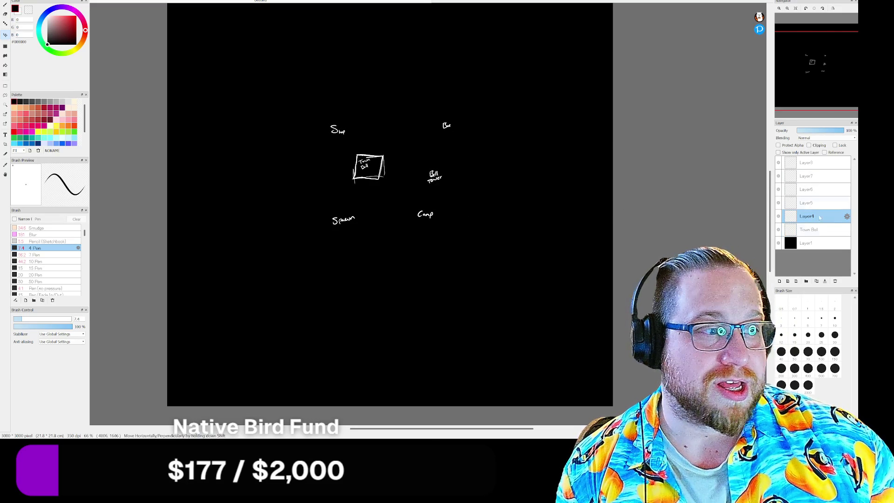
pyautogui.doubleClick(808, 217)
pyautogui.write('Bar')
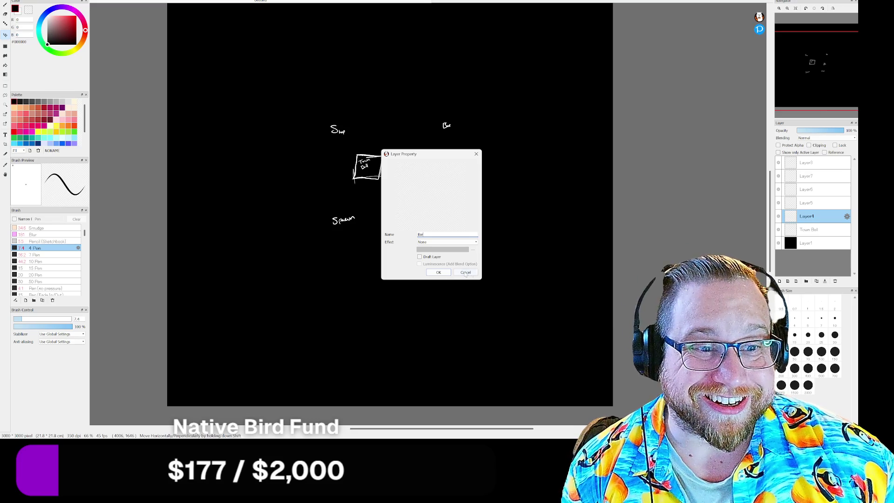
pyautogui.click(438, 273)
# Step: Move the Spawn label down-left and rename Layer5 to 'Spawn'
pyautogui.doubleClick(810, 202)
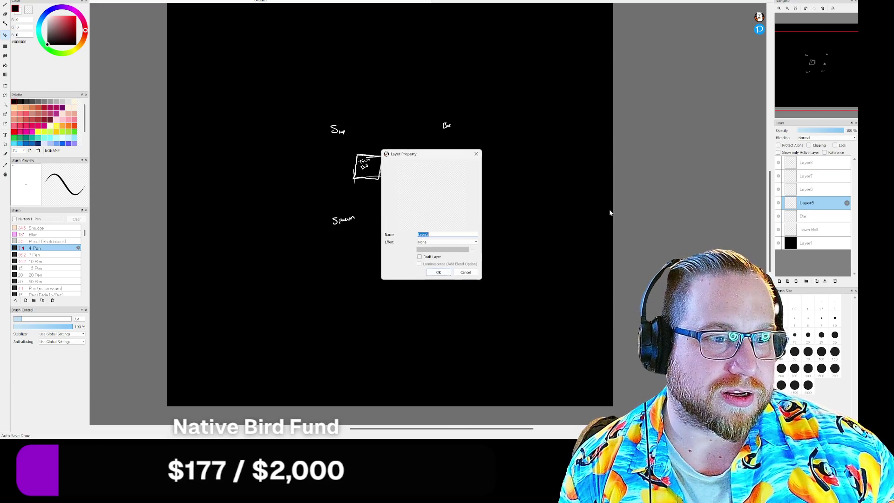
pyautogui.click(439, 273)
pyautogui.moveTo(529, 232); pyautogui.dragTo(496, 250)
pyautogui.doubleClick(810, 203)
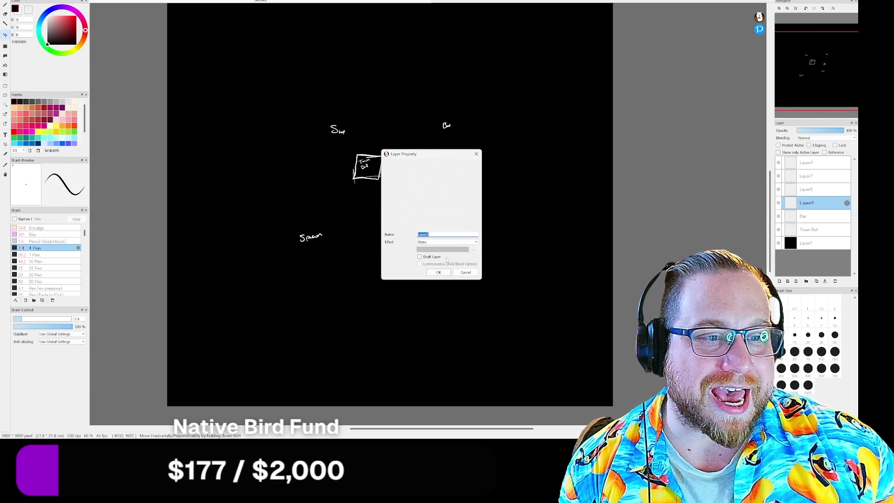
pyautogui.write('Spawn')
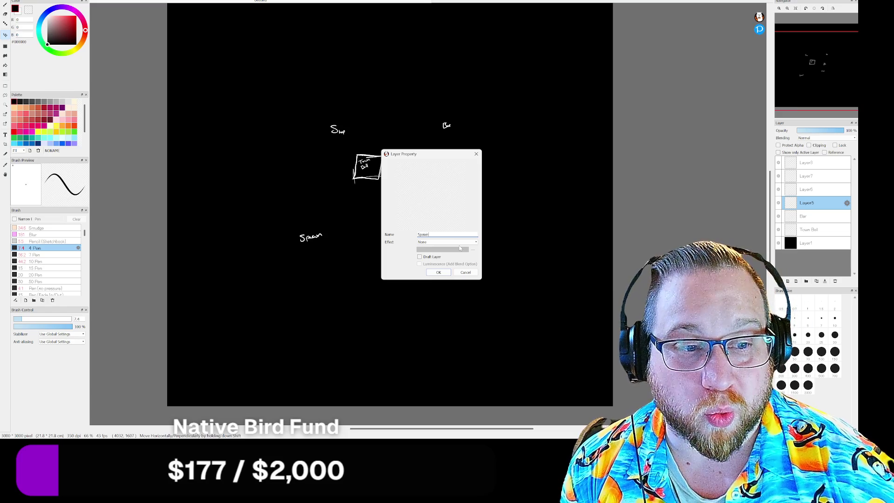
pyautogui.press('Return')
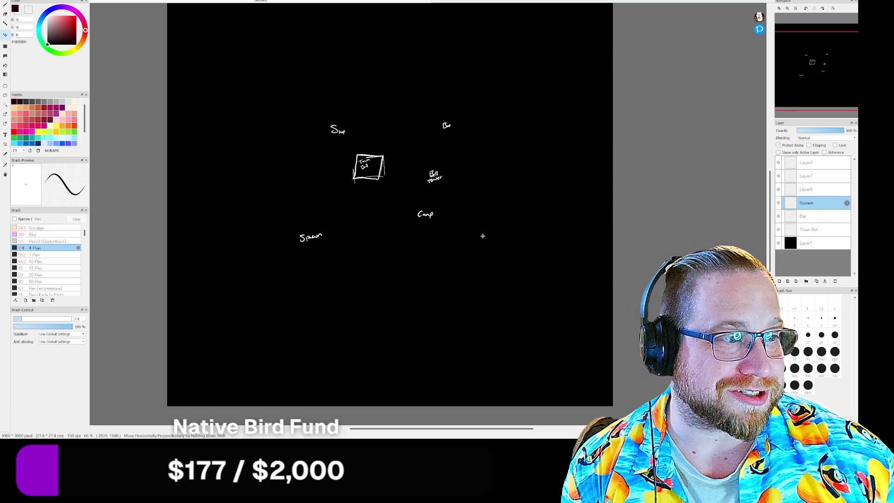
# Step: Nudge the Bell tower label up-right and rename Layer6 to 'Bell Tower'
pyautogui.click(804, 196)
pyautogui.moveTo(535, 202); pyautogui.dragTo(539, 199)
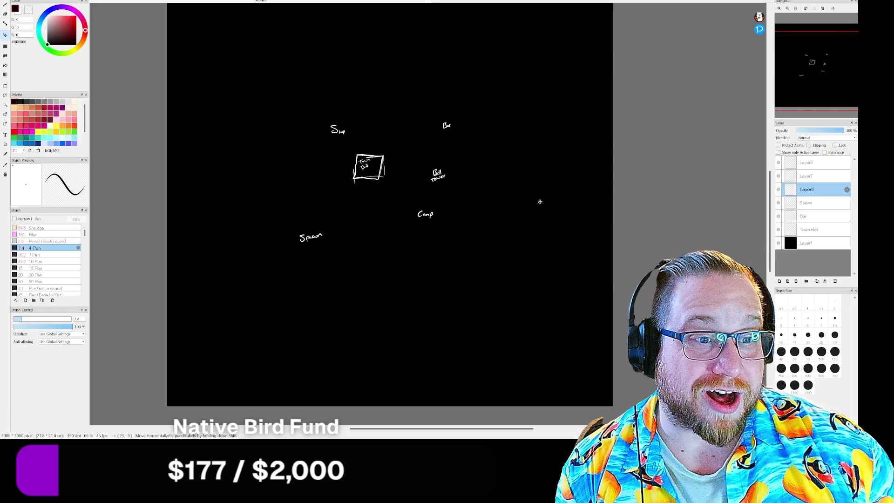
pyautogui.doubleClick(810, 194)
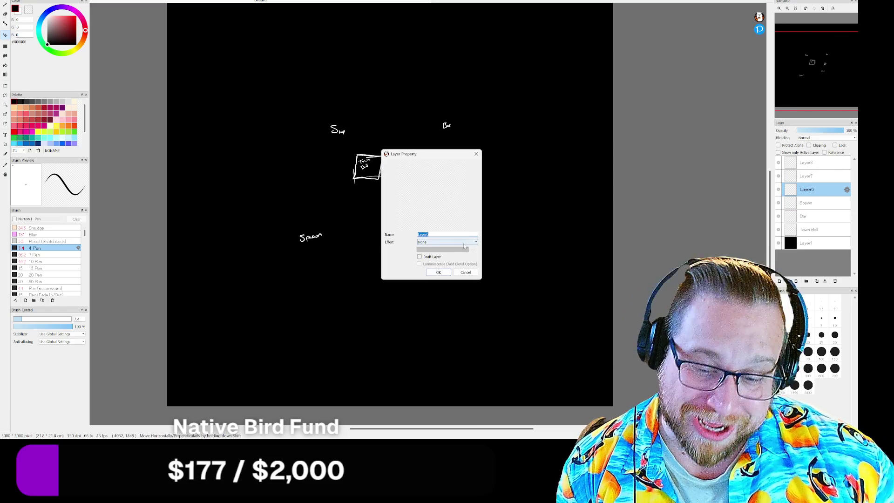
pyautogui.write('Bell Tower')
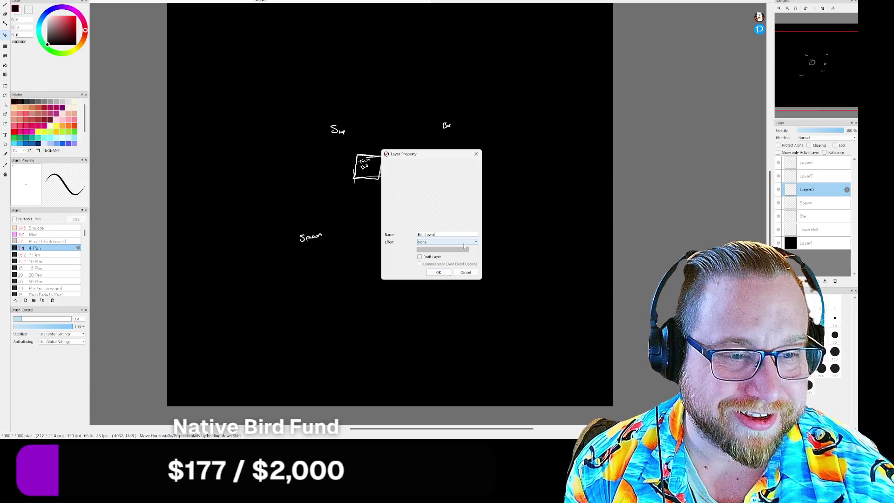
pyautogui.press('Return')
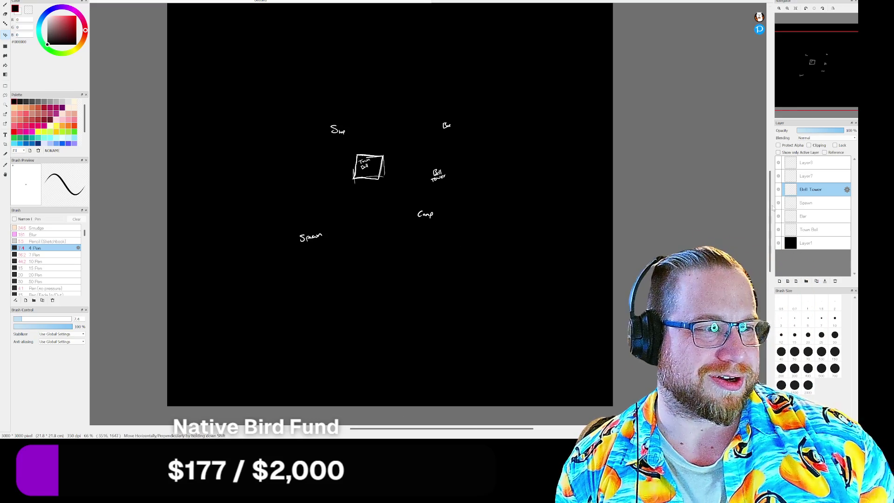
# Step: Move the Camp label lower and rename Layer7 to 'Camp'
pyautogui.click(833, 176)
pyautogui.moveTo(488, 219)
pyautogui.mouseDown()
pyautogui.moveTo(475, 218)
pyautogui.moveTo(496, 252)
pyautogui.mouseUp()
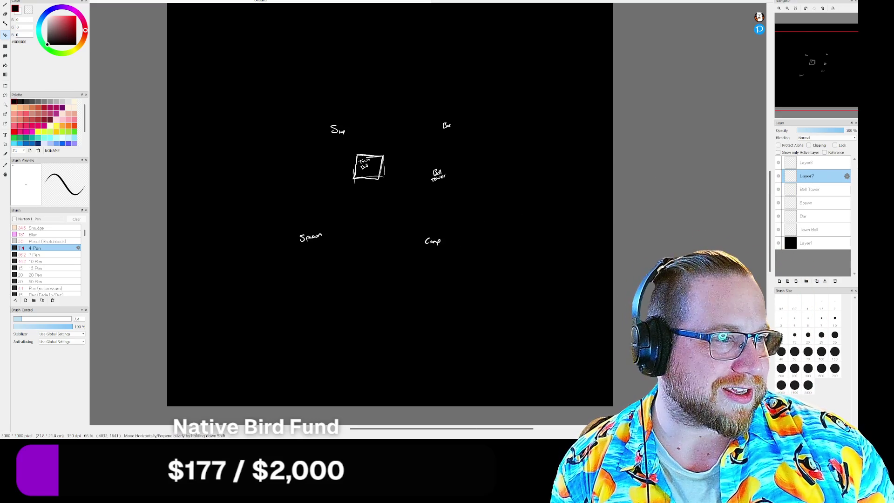
pyautogui.doubleClick(805, 175)
pyautogui.write('Camp')
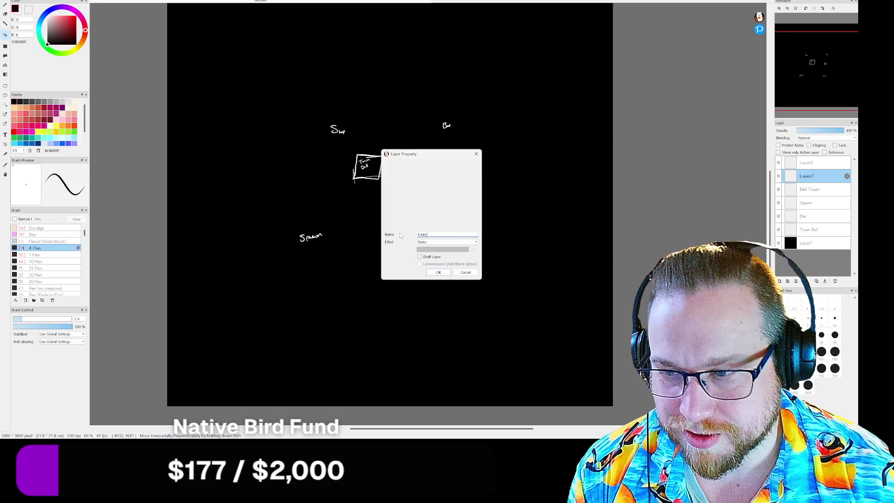
pyautogui.press('Return')
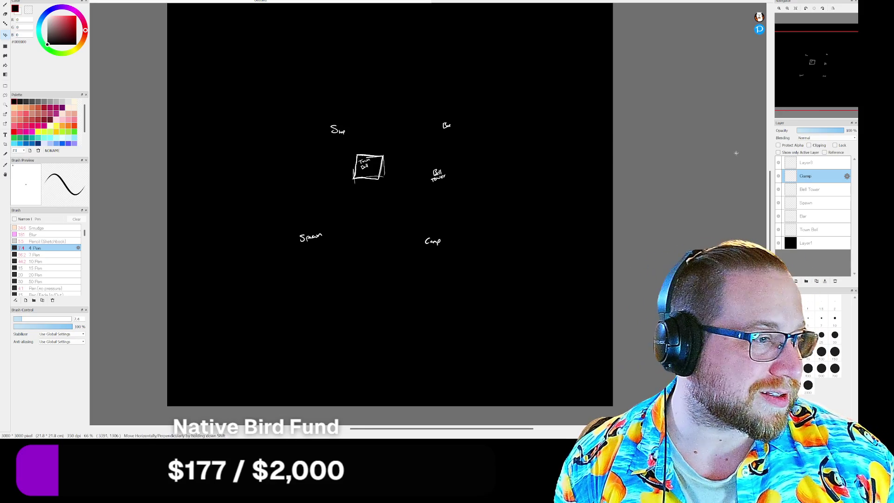
# Step: Rename Layer3 to 'Shop' and move the Shop label farther up and left
pyautogui.click(806, 162)
pyautogui.moveTo(367, 142); pyautogui.dragTo(352, 134)
pyautogui.doubleClick(807, 163)
pyautogui.write('S')
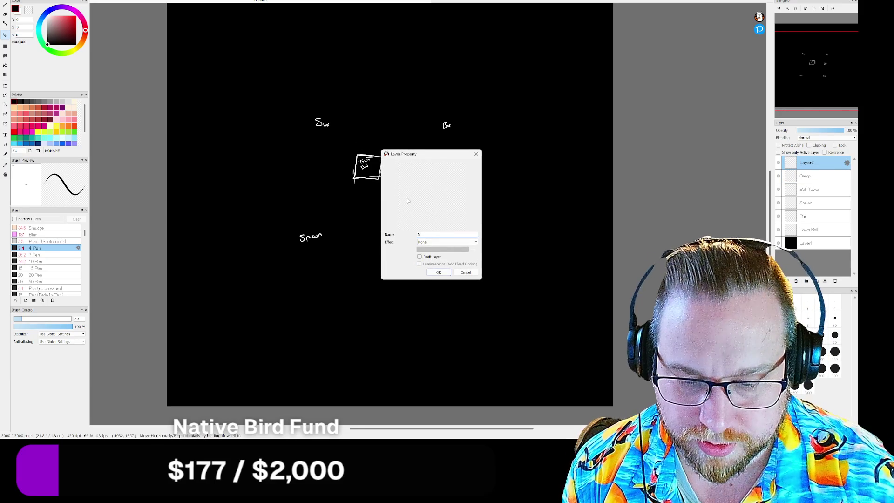
pyautogui.write('hop')
pyautogui.press('Return')
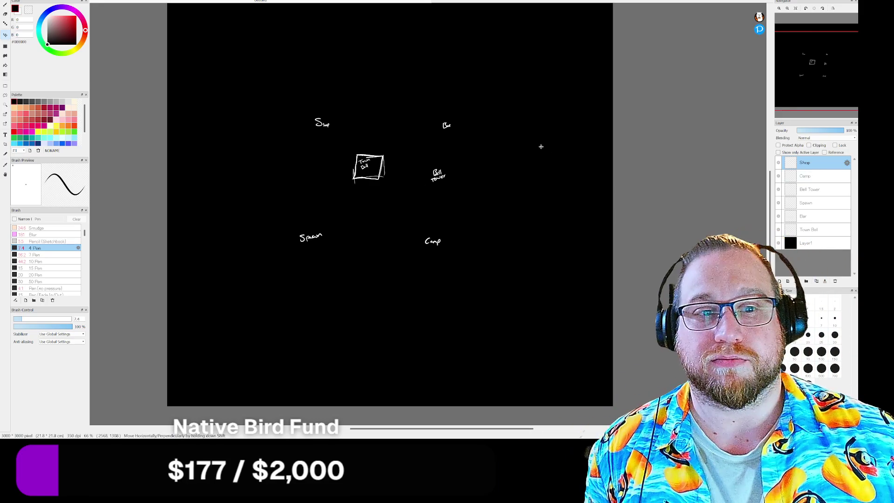
pyautogui.moveTo(329, 122); pyautogui.dragTo(313, 95)
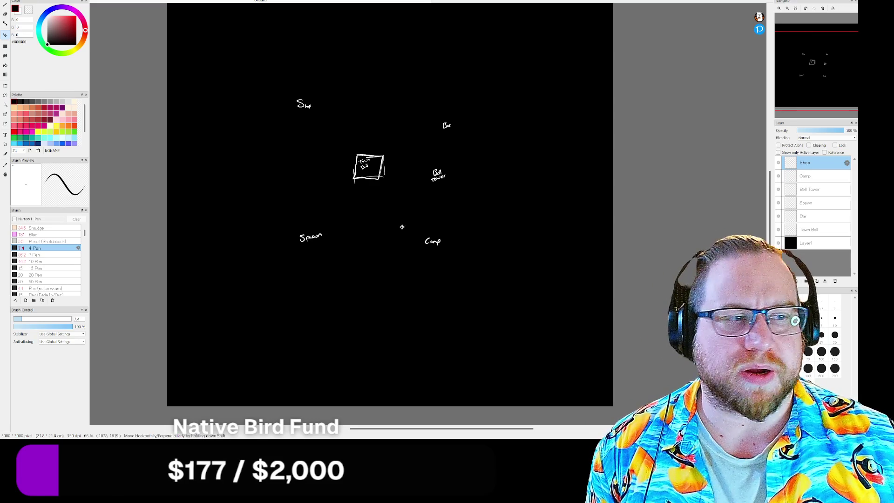
# Step: Move Camp down-right, Bell tower right, Spawn down-left, Bar up-right, then add a new layer
pyautogui.click(815, 177)
pyautogui.moveTo(443, 212)
pyautogui.mouseDown()
pyautogui.moveTo(552, 323)
pyautogui.moveTo(525, 291)
pyautogui.mouseUp()
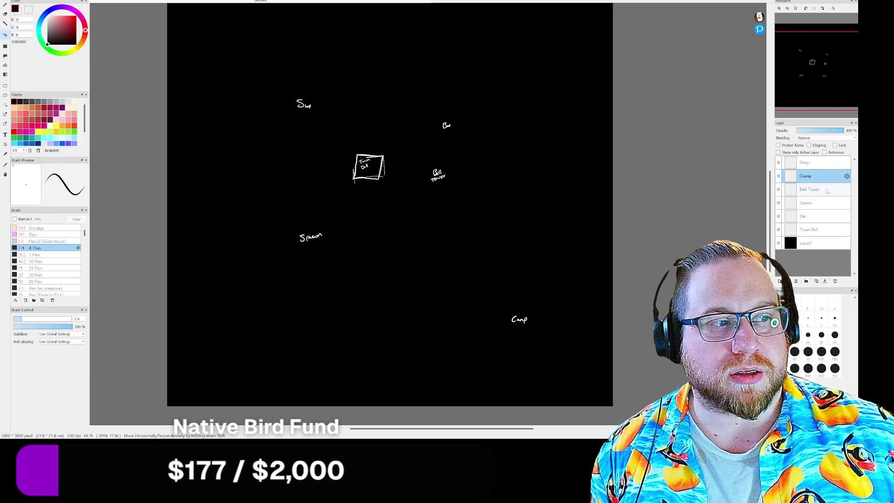
pyautogui.click(815, 189)
pyautogui.moveTo(449, 178); pyautogui.dragTo(565, 168)
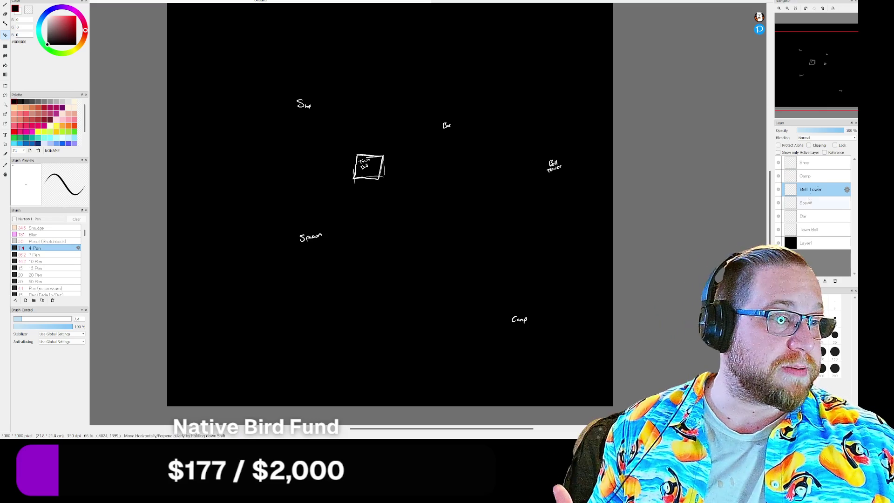
pyautogui.click(810, 203)
pyautogui.moveTo(312, 247); pyautogui.dragTo(249, 296)
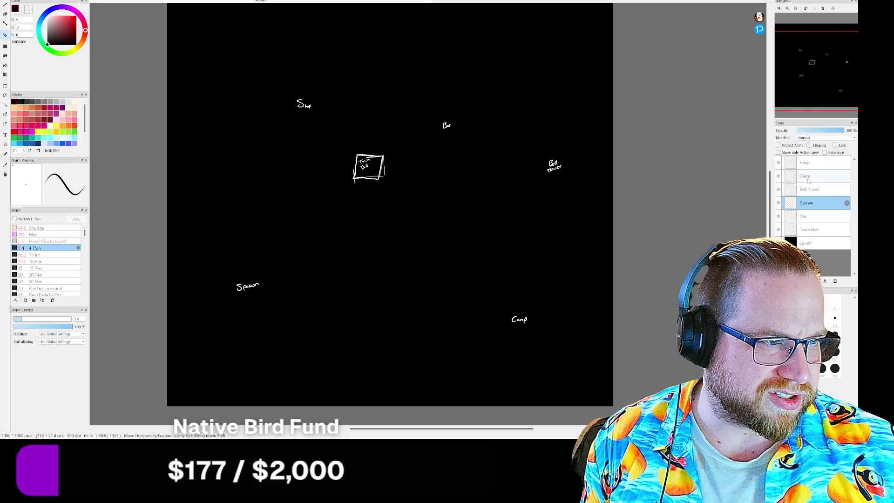
pyautogui.click(807, 217)
pyautogui.moveTo(433, 126)
pyautogui.mouseDown()
pyautogui.moveTo(460, 54)
pyautogui.moveTo(463, 76)
pyautogui.mouseUp()
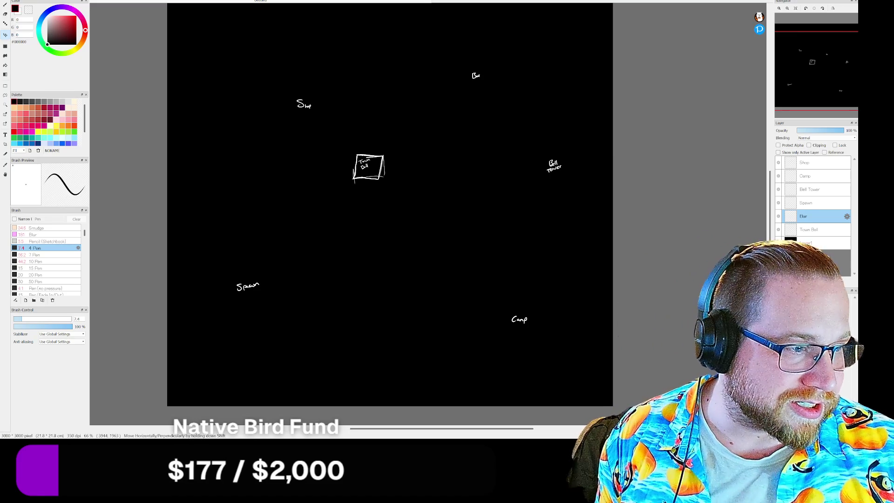
pyautogui.click(809, 281)
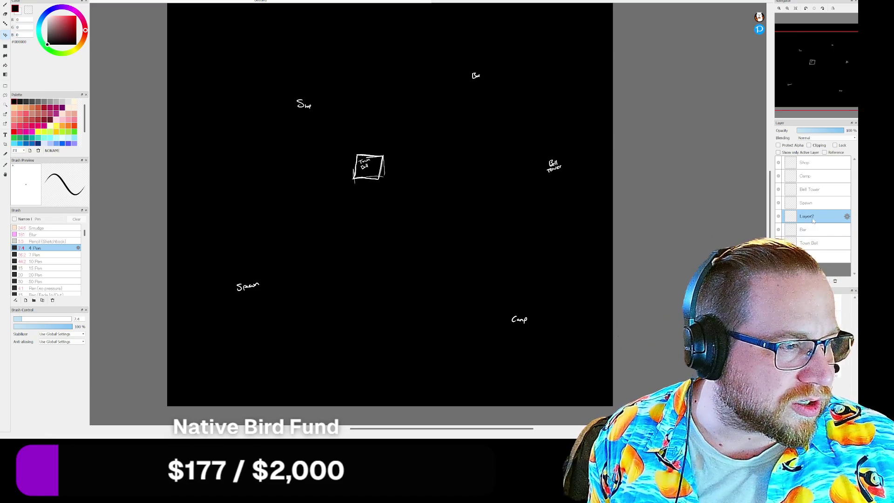
# Step: Rename the new layer 'Basic layout', place it just above Layer1, and ready a white Pen
pyautogui.rightClick(812, 220)
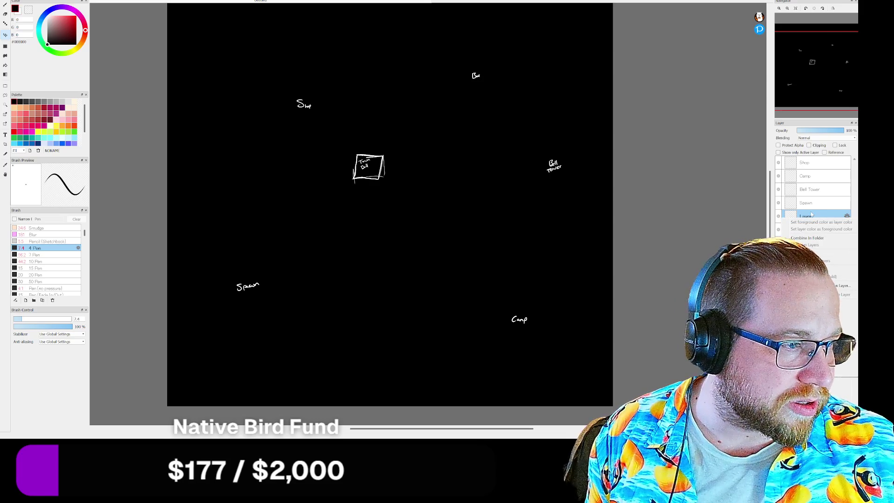
pyautogui.doubleClick(809, 217)
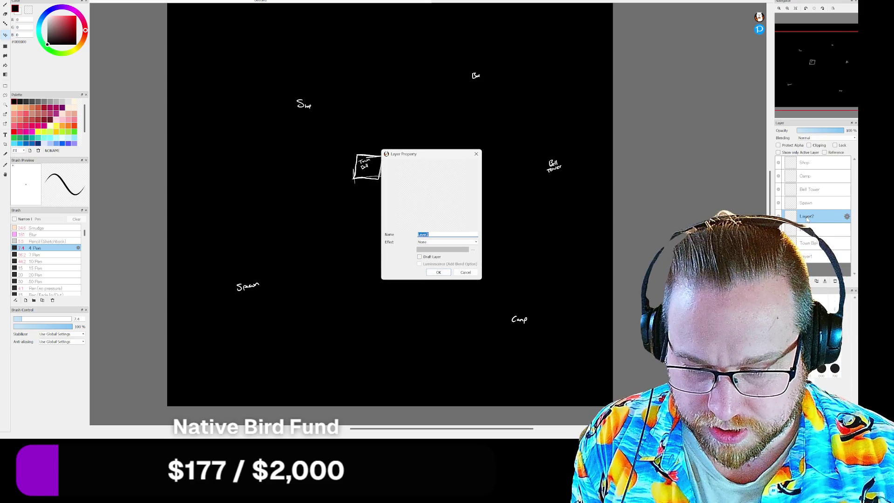
pyautogui.write('B')
pyautogui.press('BackSpace')
pyautogui.press('BackSpace')
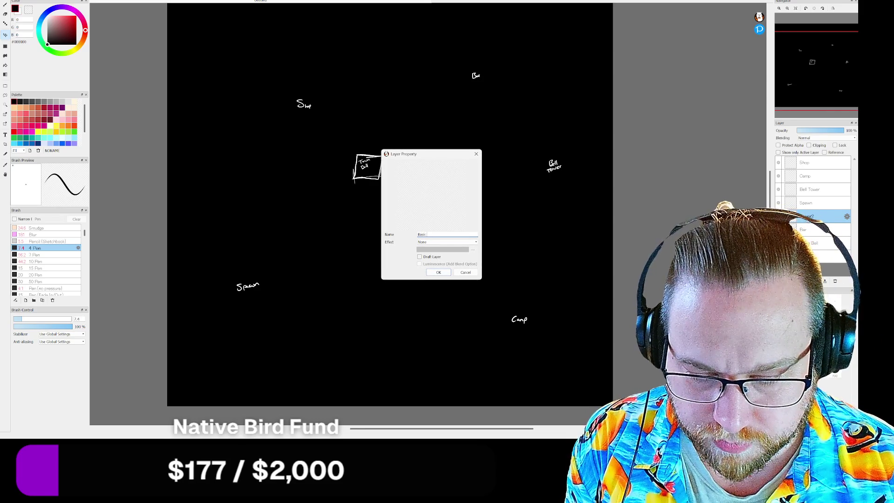
pyautogui.write('layout')
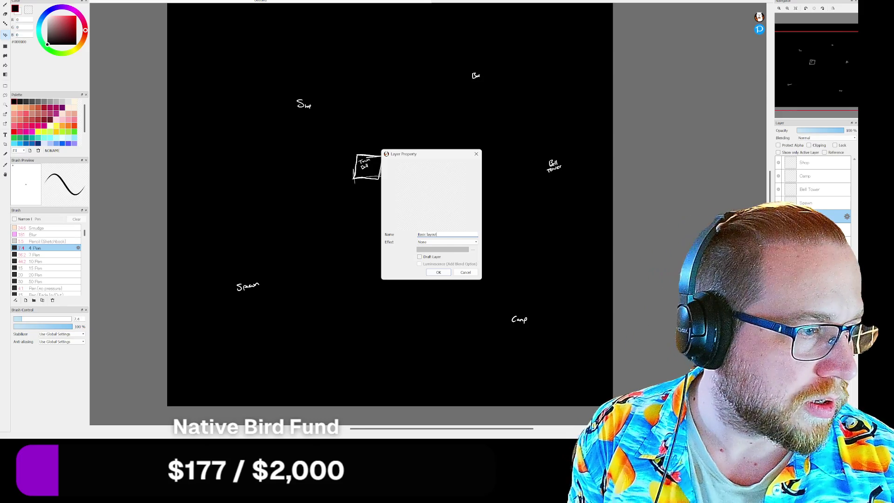
pyautogui.press('Return')
pyautogui.moveTo(819, 217); pyautogui.dragTo(820, 249)
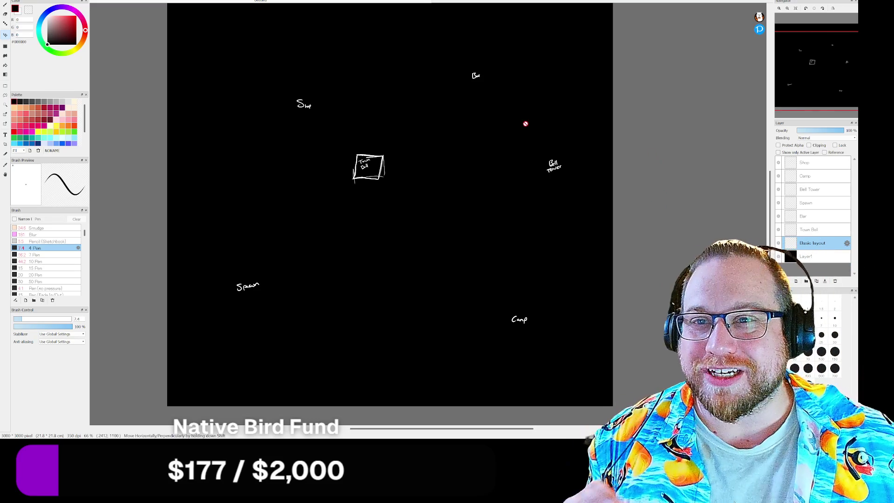
pyautogui.click(5, 4)
pyautogui.click(22, 13)
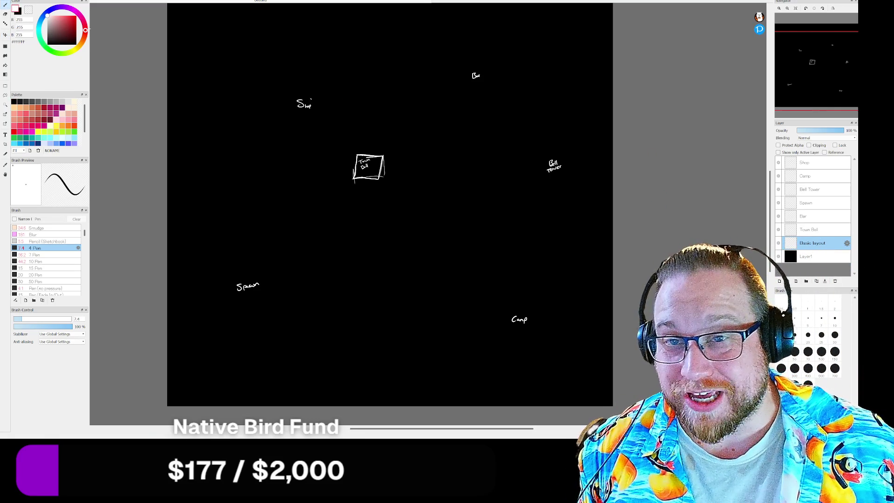